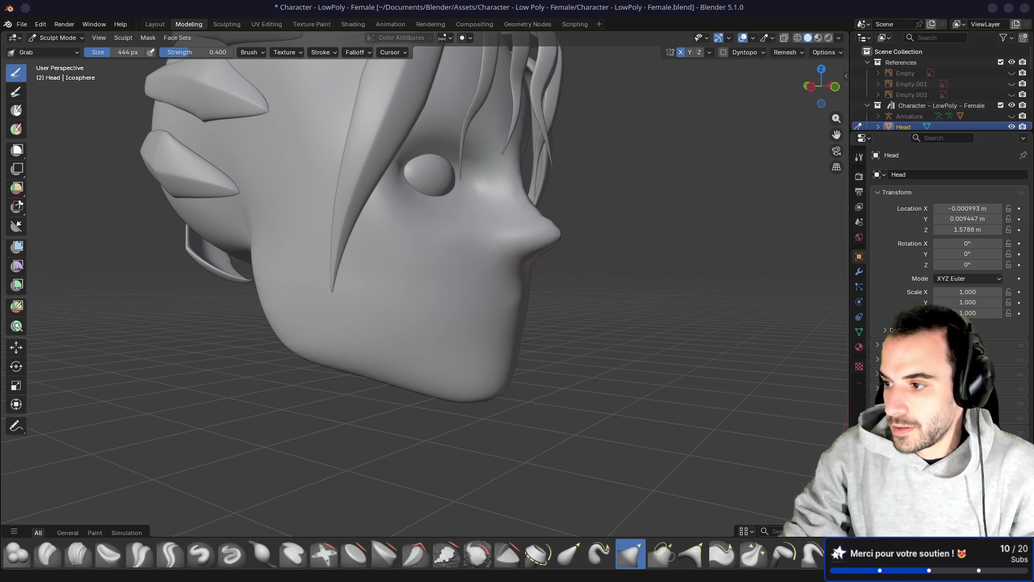
Show the sculpted head in Material Preview shading and save the file
{"action": "mouse_move", "coordinate": [637, 144]}
{"action": "middle_mouse_down"}
{"action": "mouse_move", "coordinate": [589, 224]}
{"action": "mouse_move", "coordinate": [593, 217]}
{"action": "middle_mouse_up"}
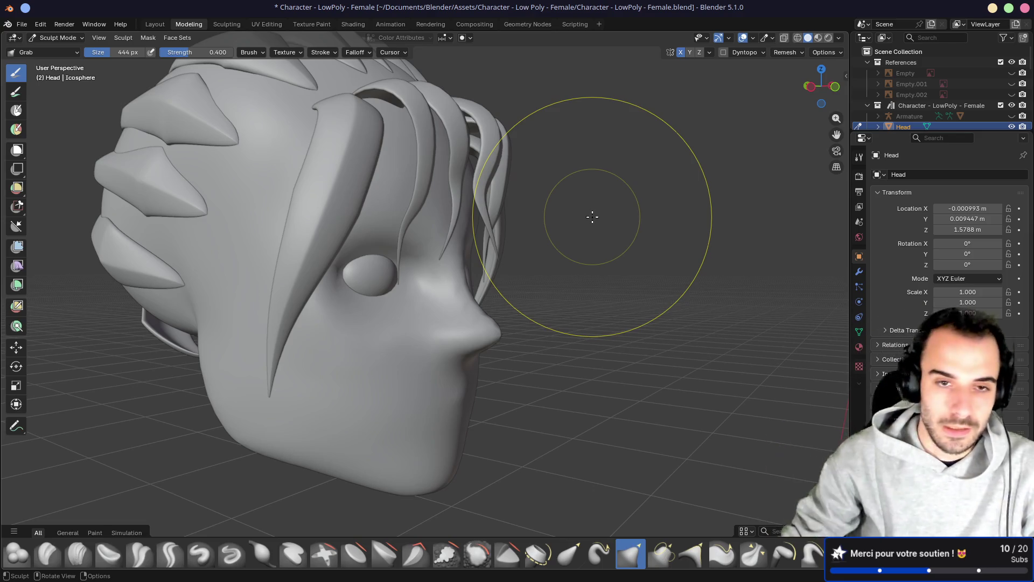
{"action": "left_click", "coordinate": [819, 37]}
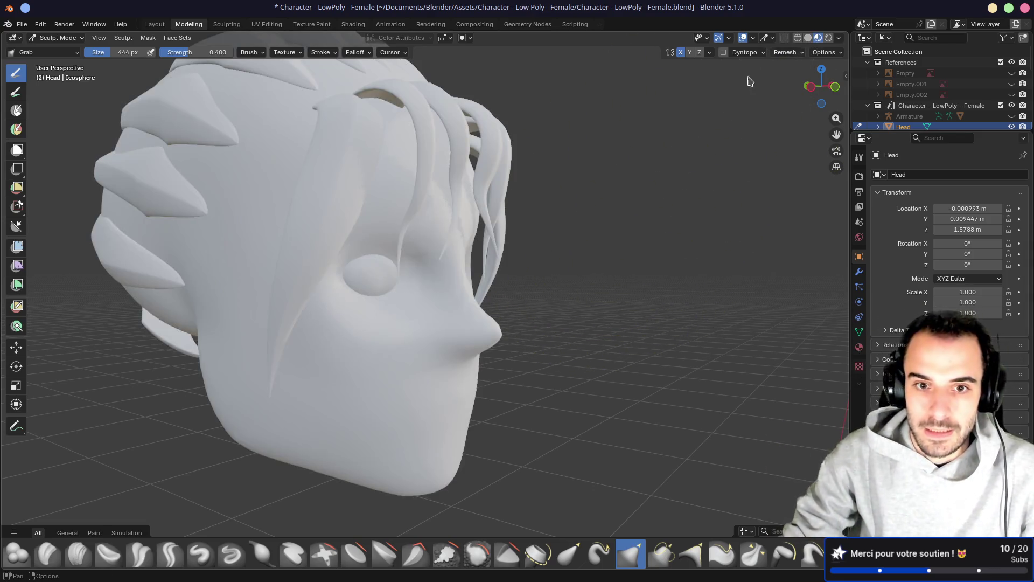
{"action": "middle_click_drag", "start_coordinate": [599, 215], "coordinate": [544, 229]}
{"action": "key", "text": "ctrl+s"}
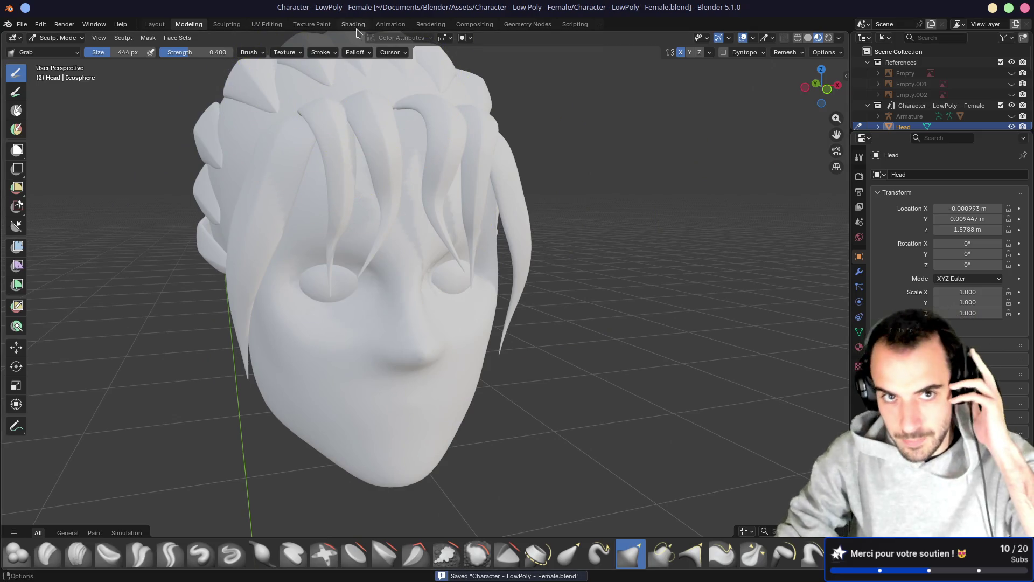
In the Shading workspace, frame the head and give it a new material, Material.001
{"action": "left_click", "coordinate": [353, 24]}
{"action": "key", "text": "KP_Decimal"}
{"action": "middle_click_drag", "start_coordinate": [385, 199], "coordinate": [372, 269]}
{"action": "left_click", "coordinate": [383, 356]}
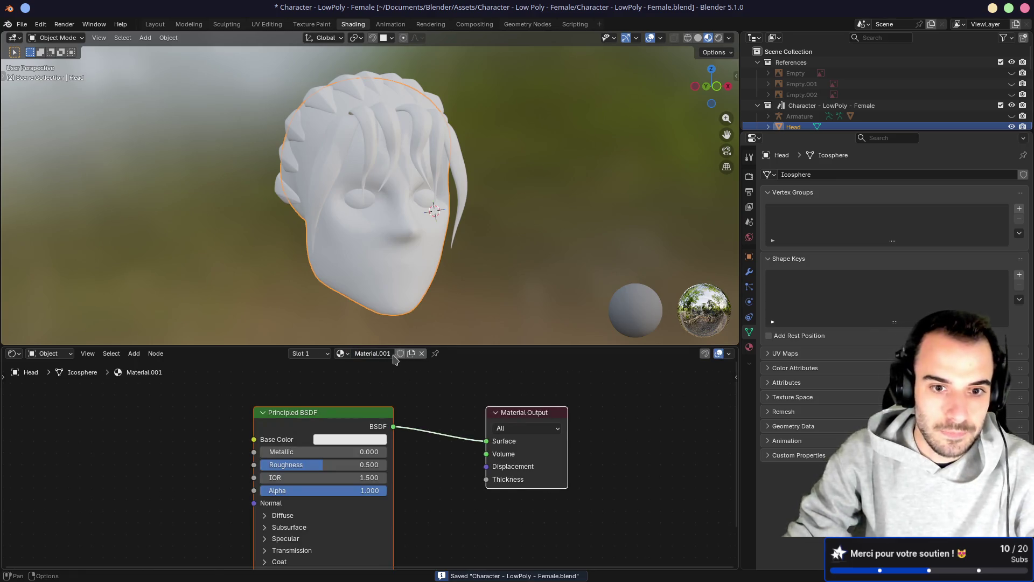
Rename the new material Skin and tint its base colour a warm peach skin tone
{"action": "double_click", "coordinate": [388, 352]}
{"action": "type", "text": "Skin"}
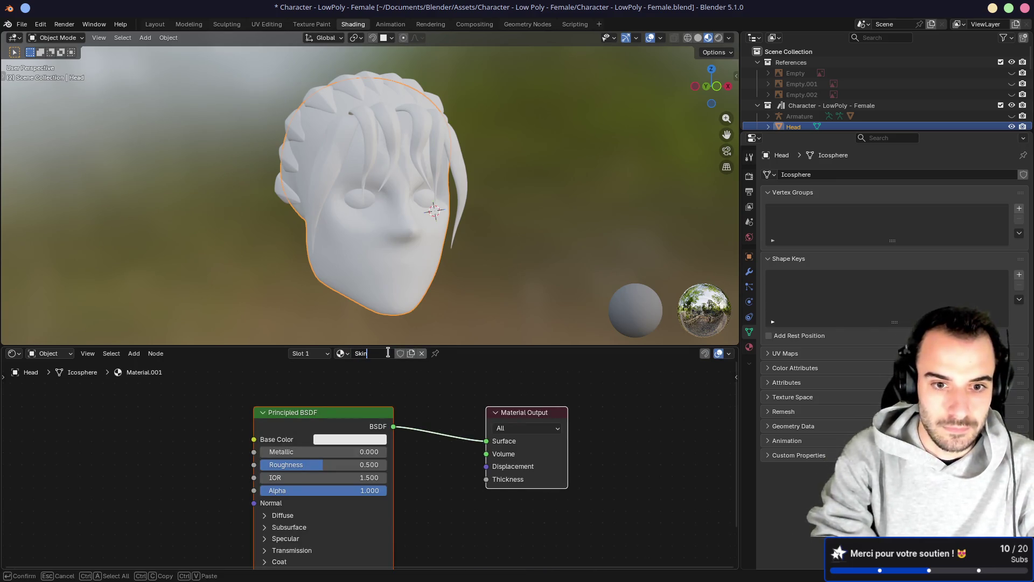
{"action": "key", "text": "Return"}
{"action": "left_click", "coordinate": [353, 438]}
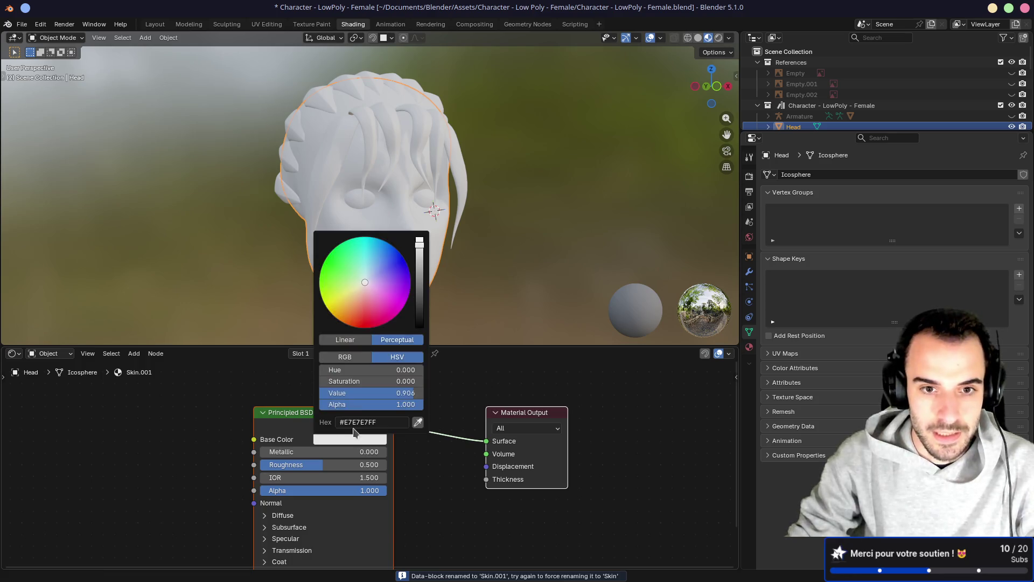
{"action": "left_click_drag", "start_coordinate": [364, 283], "coordinate": [363, 290]}
{"action": "left_click_drag", "start_coordinate": [420, 245], "coordinate": [422, 259]}
{"action": "left_click_drag", "start_coordinate": [355, 295], "coordinate": [358, 297]}
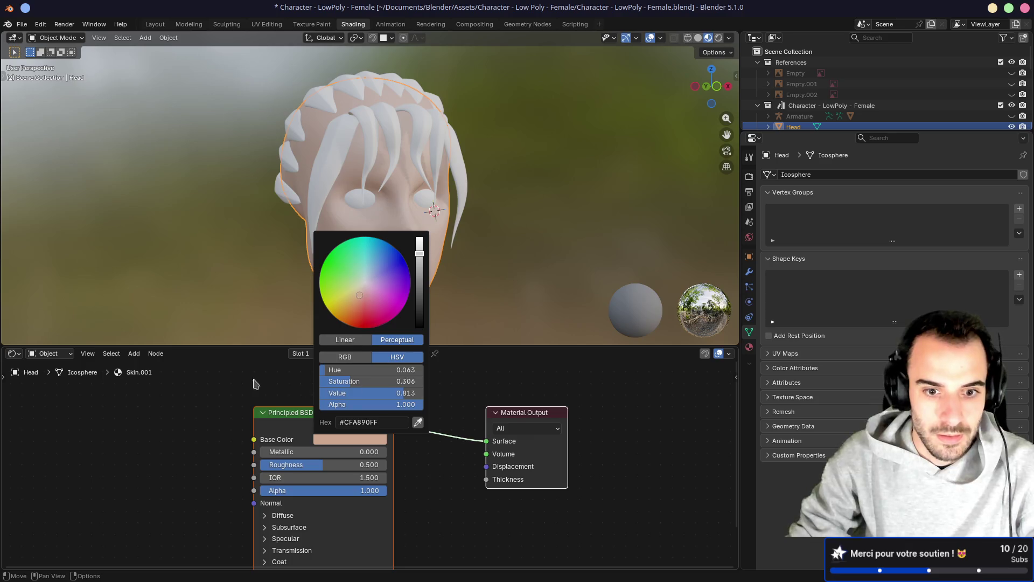
Swap the head's material for the existing two-user 'Material' from the browse list
{"action": "middle_click_drag", "start_coordinate": [305, 302], "coordinate": [380, 282]}
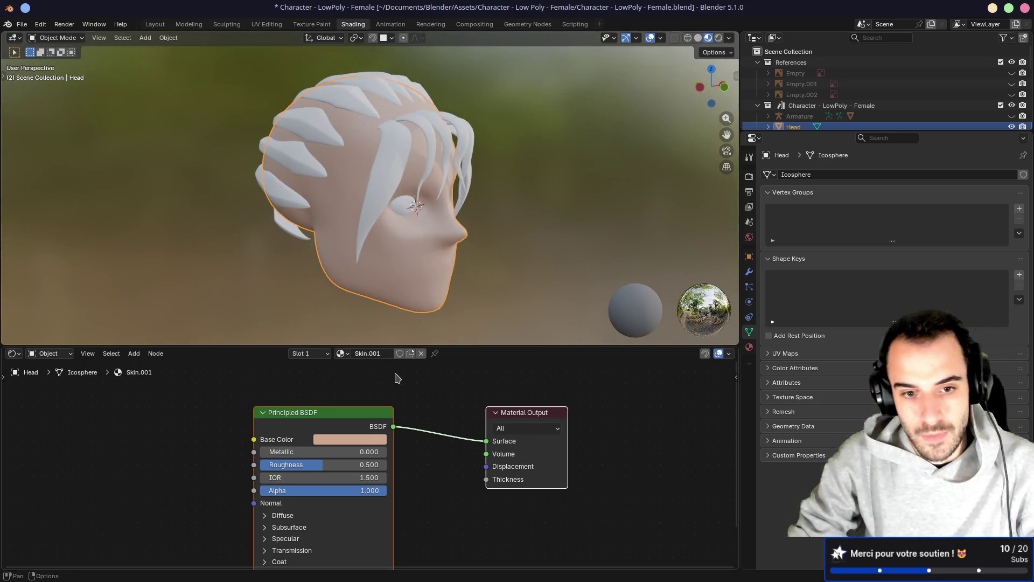
{"action": "left_click", "coordinate": [342, 353]}
{"action": "left_click", "coordinate": [491, 365]}
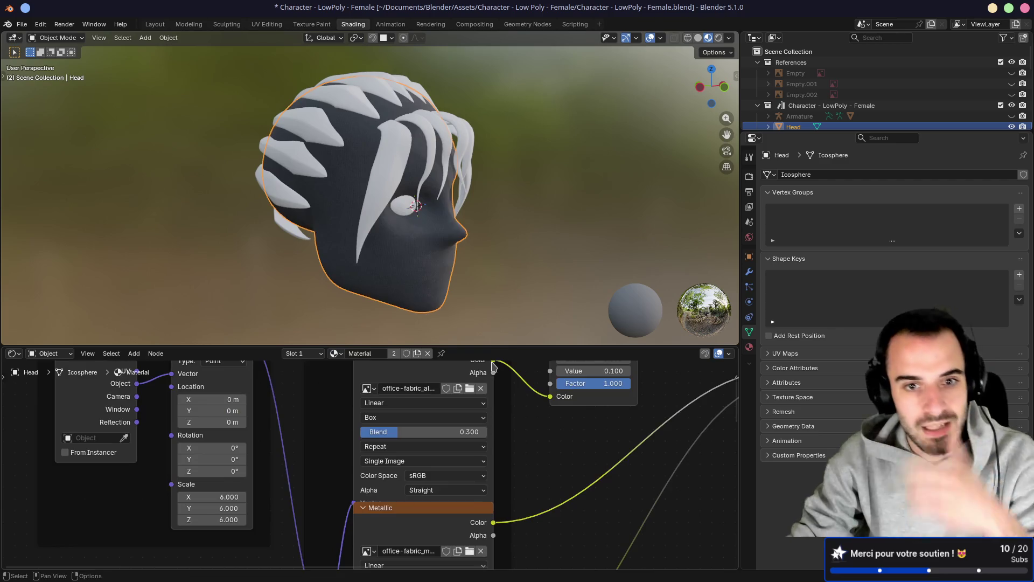
Reassign Skin.001 to the head and save the file
{"action": "left_click", "coordinate": [336, 353]}
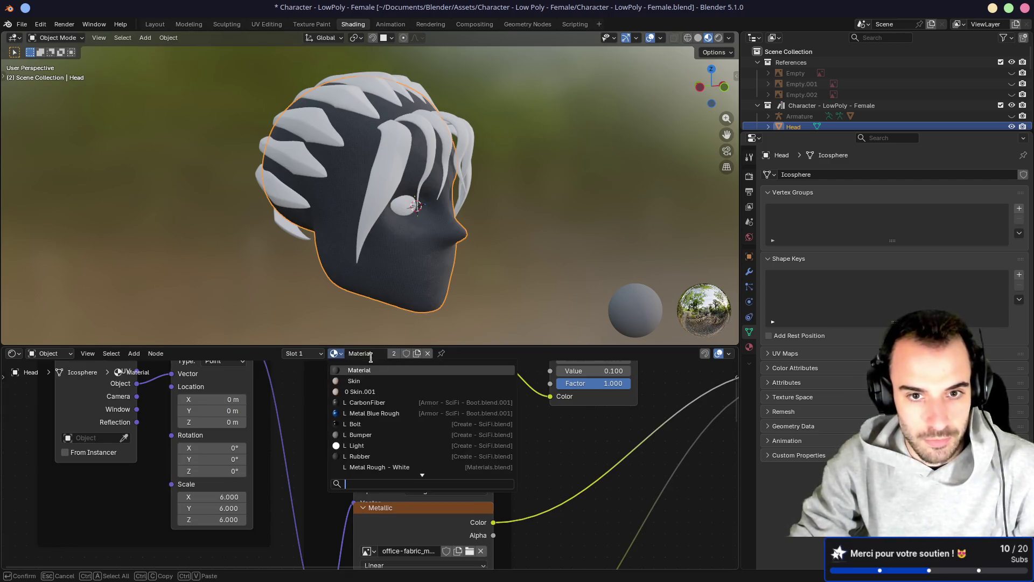
{"action": "left_click", "coordinate": [377, 389]}
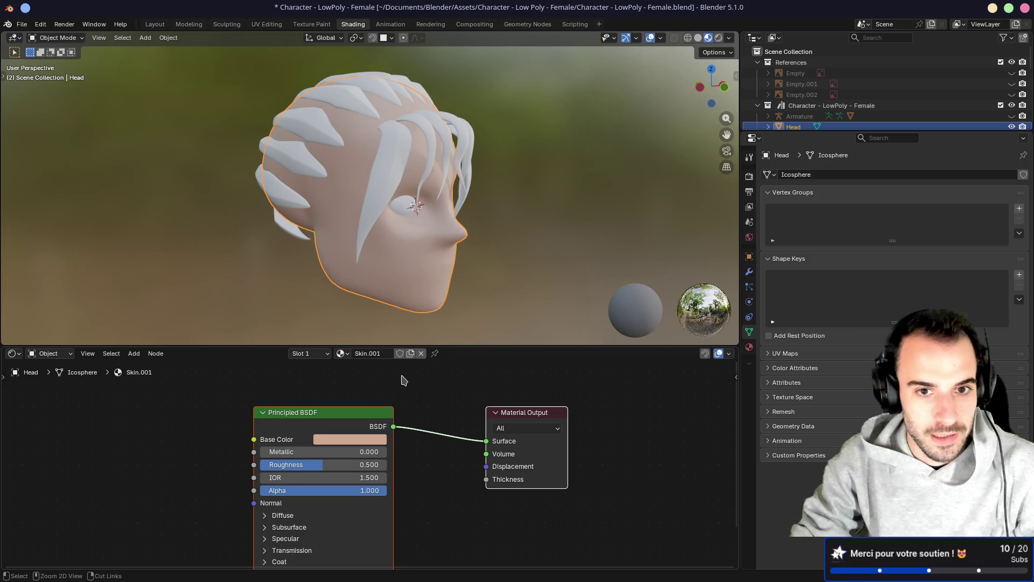
{"action": "key", "text": "ctrl+s"}
Select one hair strand and give it a new material named Hair
{"action": "left_click", "coordinate": [391, 165]}
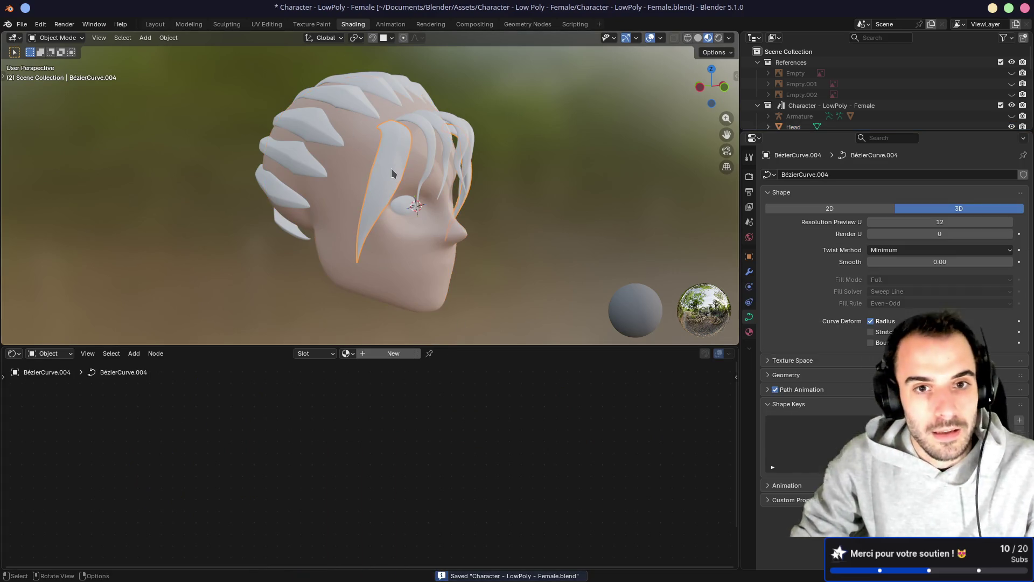
{"action": "left_click", "coordinate": [346, 353]}
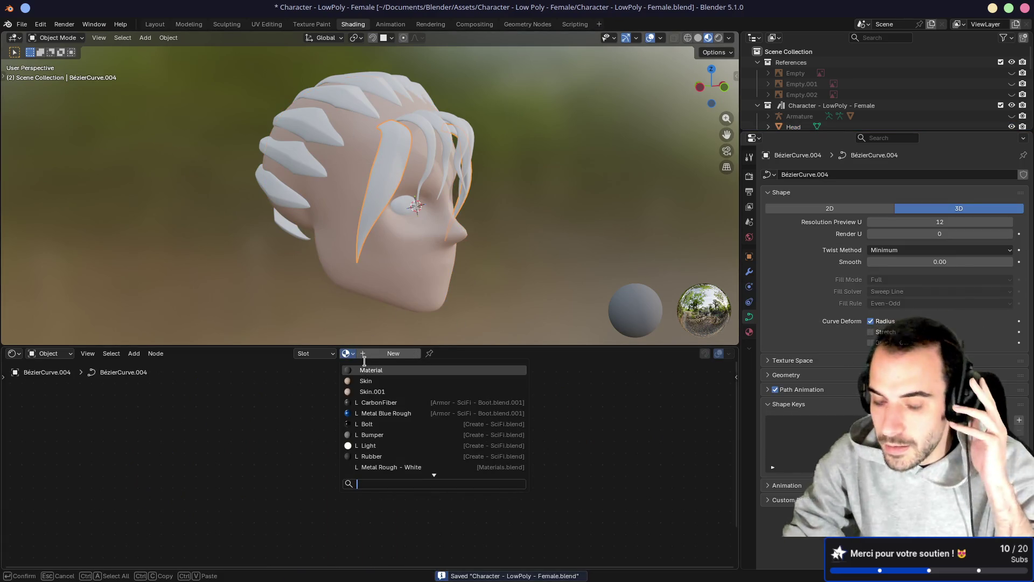
{"action": "left_click", "coordinate": [371, 354]}
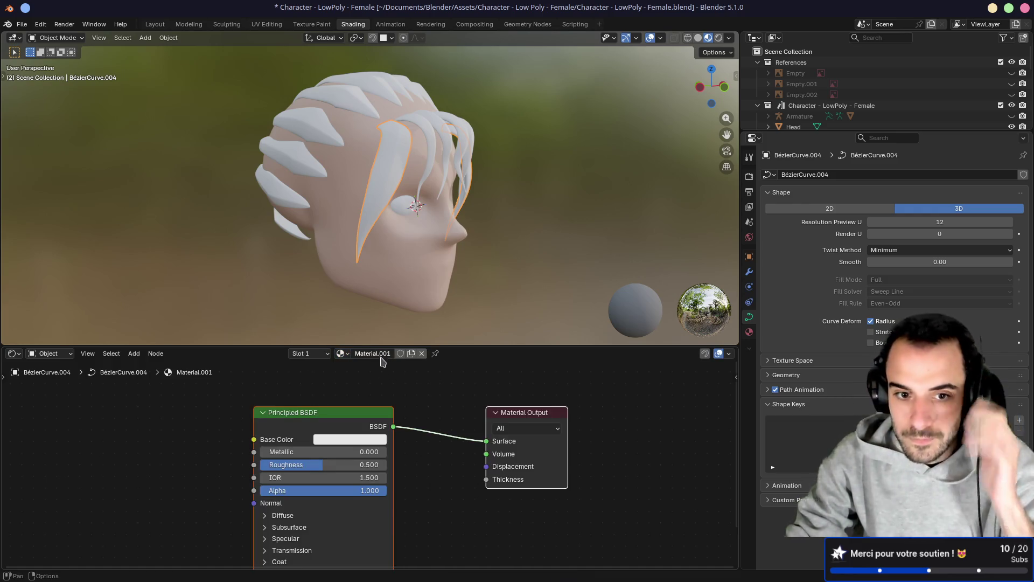
{"action": "left_click", "coordinate": [377, 354]}
{"action": "type", "text": "Hair"}
{"action": "key", "text": "Return"}
Set the Hair material's base colour to a golden yellow
{"action": "left_click", "coordinate": [355, 438]}
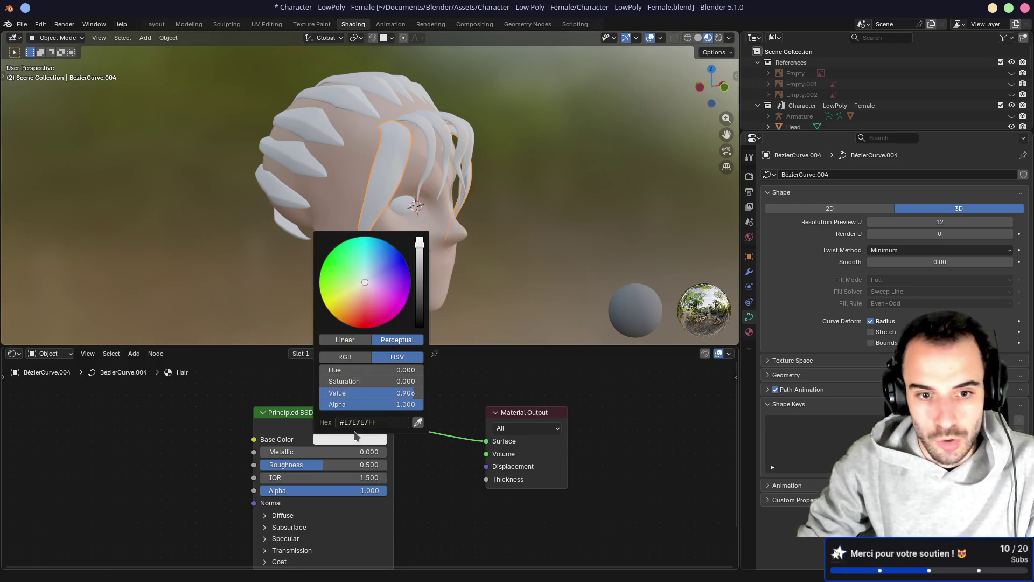
{"action": "left_click_drag", "start_coordinate": [349, 295], "coordinate": [350, 298]}
{"action": "left_click_drag", "start_coordinate": [423, 247], "coordinate": [419, 257]}
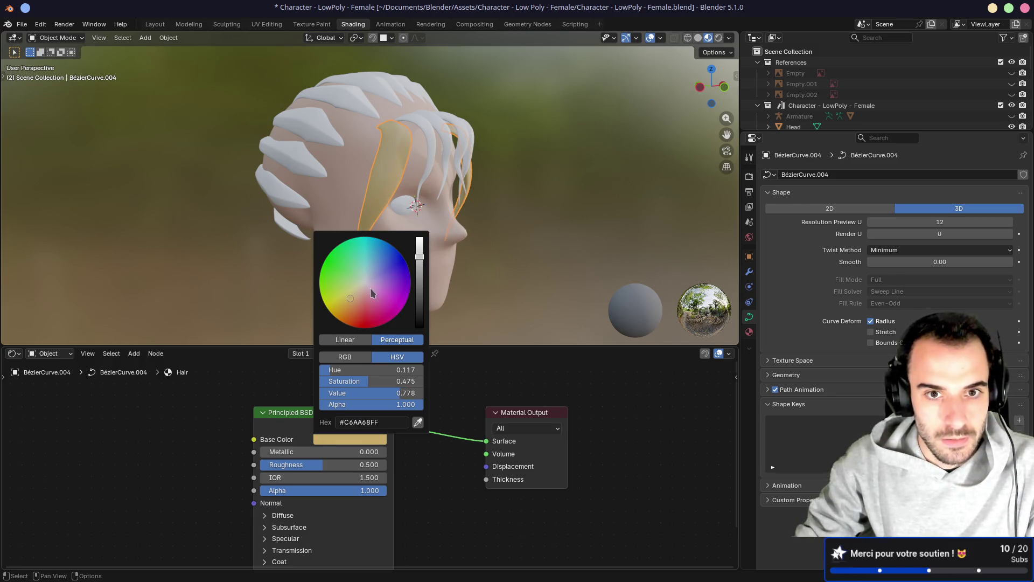
{"action": "left_click_drag", "start_coordinate": [350, 298], "coordinate": [350, 299]}
Select the other hair strands and link the Hair material to them with Ctrl+L
{"action": "mouse_move", "coordinate": [527, 254]}
{"action": "middle_mouse_down"}
{"action": "mouse_move", "coordinate": [478, 254]}
{"action": "mouse_move", "coordinate": [426, 214]}
{"action": "middle_mouse_up"}
{"action": "left_click", "coordinate": [426, 214]}
{"action": "left_click", "coordinate": [440, 197], "text": "shift"}
{"action": "left_click", "coordinate": [411, 167], "text": "shift"}
{"action": "left_click", "coordinate": [336, 183], "text": "shift"}
{"action": "left_click", "coordinate": [312, 215], "text": "shift"}
{"action": "left_click", "coordinate": [298, 248], "text": "shift"}
{"action": "mouse_move", "coordinate": [298, 247]}
{"action": "middle_mouse_down"}
{"action": "mouse_move", "coordinate": [345, 231]}
{"action": "mouse_move", "coordinate": [300, 278]}
{"action": "mouse_move", "coordinate": [411, 224]}
{"action": "middle_mouse_up"}
{"action": "left_click", "coordinate": [299, 279], "text": "shift"}
{"action": "left_click", "coordinate": [410, 224], "text": "shift"}
{"action": "key", "text": "ctrl+l"}
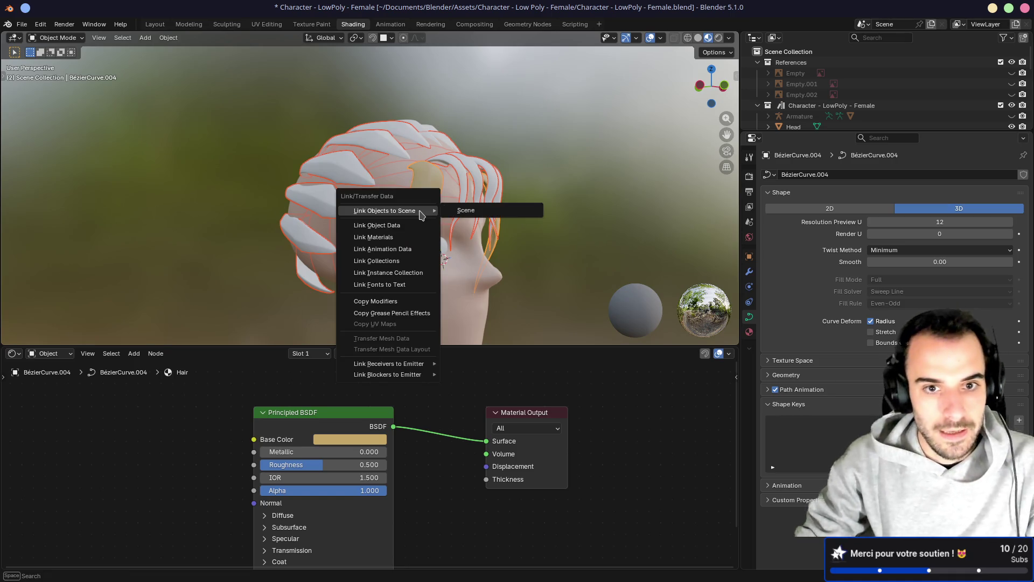
{"action": "left_click", "coordinate": [400, 241]}
Link the Hair material onto the remaining white strands as well
{"action": "mouse_move", "coordinate": [399, 241]}
{"action": "middle_mouse_down"}
{"action": "mouse_move", "coordinate": [397, 273]}
{"action": "mouse_move", "coordinate": [381, 196]}
{"action": "mouse_move", "coordinate": [337, 242]}
{"action": "middle_mouse_up"}
{"action": "left_click", "coordinate": [378, 195], "text": "shift"}
{"action": "left_click", "coordinate": [330, 243], "text": "shift"}
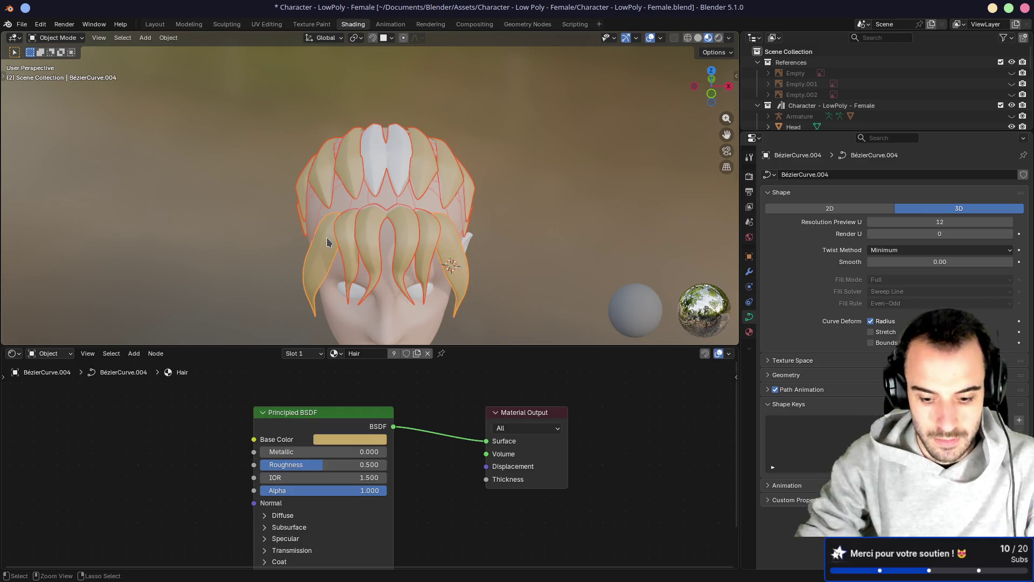
{"action": "key", "text": "ctrl+l"}
{"action": "left_click", "coordinate": [329, 240]}
Select the ear and bring up its material list
{"action": "mouse_move", "coordinate": [329, 240]}
{"action": "middle_mouse_down"}
{"action": "mouse_move", "coordinate": [386, 240]}
{"action": "mouse_move", "coordinate": [377, 270]}
{"action": "middle_mouse_up"}
{"action": "left_click", "coordinate": [400, 230]}
{"action": "left_click", "coordinate": [347, 353]}
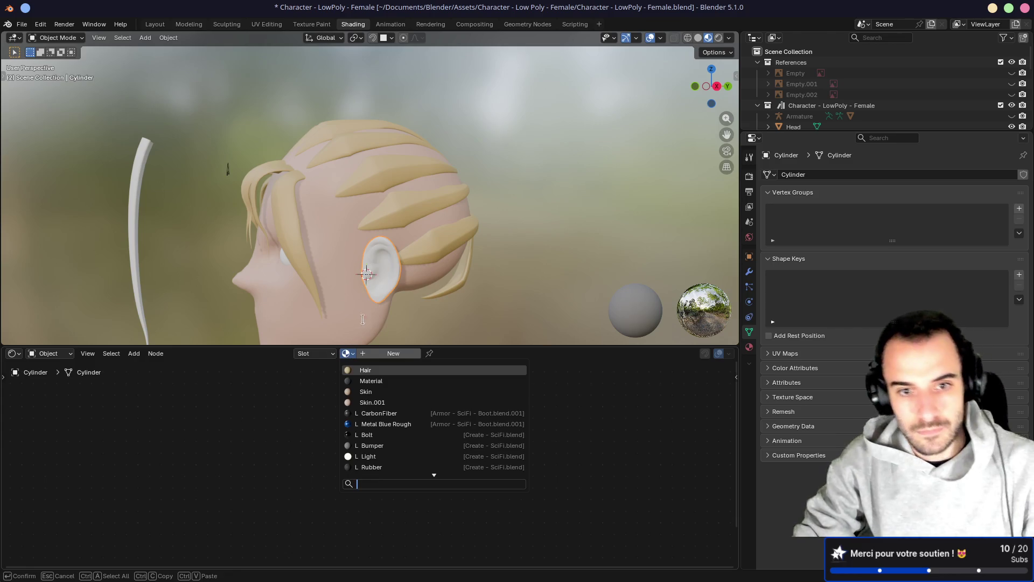
Assign Skin.001 to the ear, check the hair from the side and back, and save
{"action": "left_click", "coordinate": [366, 402]}
{"action": "mouse_move", "coordinate": [366, 401]}
{"action": "middle_mouse_down"}
{"action": "mouse_move", "coordinate": [325, 273]}
{"action": "mouse_move", "coordinate": [430, 277]}
{"action": "mouse_move", "coordinate": [380, 194]}
{"action": "mouse_move", "coordinate": [302, 162]}
{"action": "mouse_move", "coordinate": [334, 215]}
{"action": "mouse_move", "coordinate": [408, 210]}
{"action": "middle_mouse_up"}
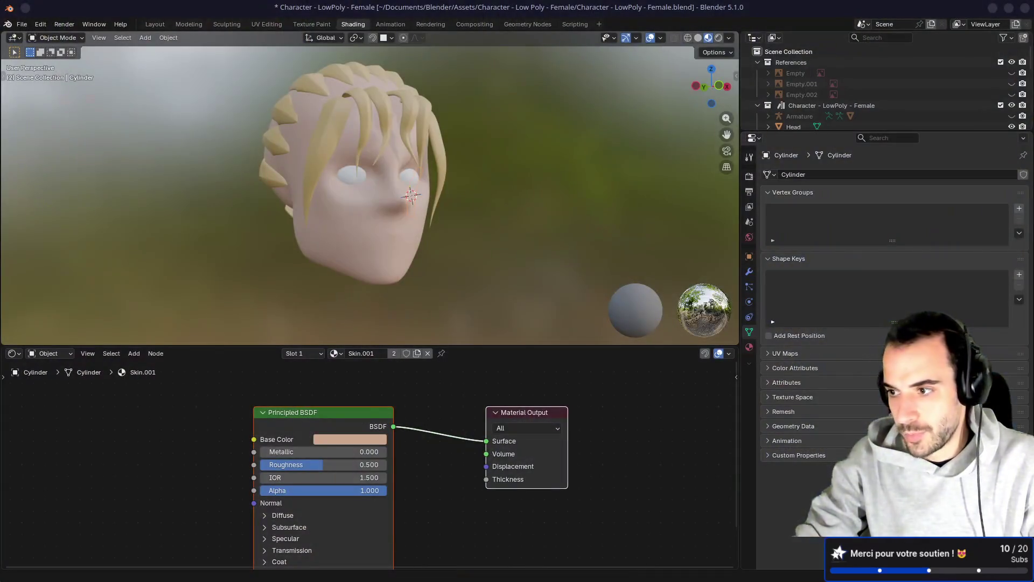
{"action": "mouse_move", "coordinate": [391, 225]}
{"action": "middle_mouse_down"}
{"action": "mouse_move", "coordinate": [500, 231]}
{"action": "mouse_move", "coordinate": [204, 231]}
{"action": "mouse_move", "coordinate": [450, 228]}
{"action": "mouse_move", "coordinate": [363, 225]}
{"action": "middle_mouse_up"}
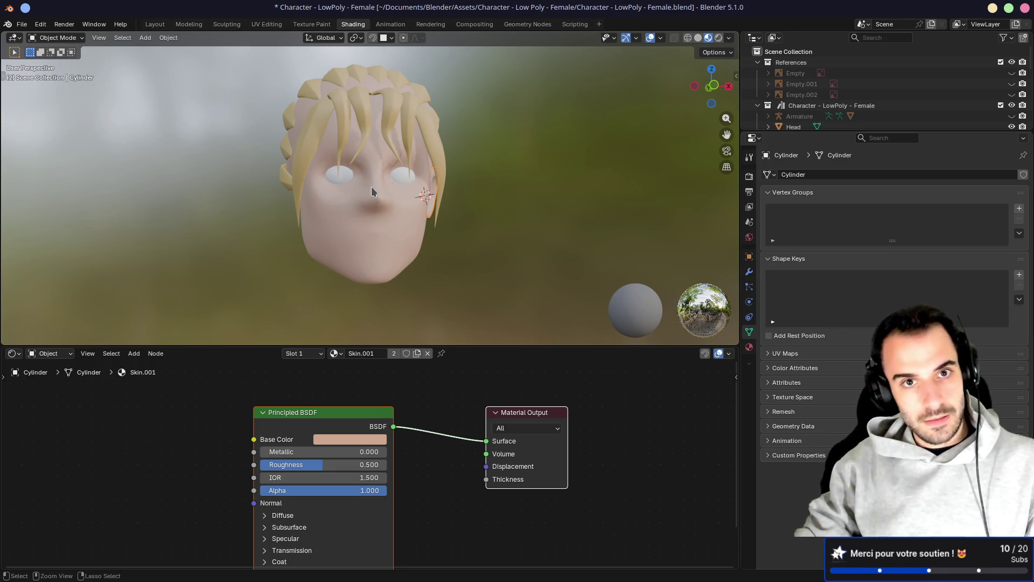
{"action": "key", "text": "ctrl+s"}
Return to the Layout workspace, zoom toward the face, and bring up the object context menu
{"action": "mouse_move", "coordinate": [392, 198]}
{"action": "middle_mouse_down"}
{"action": "mouse_move", "coordinate": [380, 189]}
{"action": "mouse_move", "coordinate": [397, 179]}
{"action": "middle_mouse_up"}
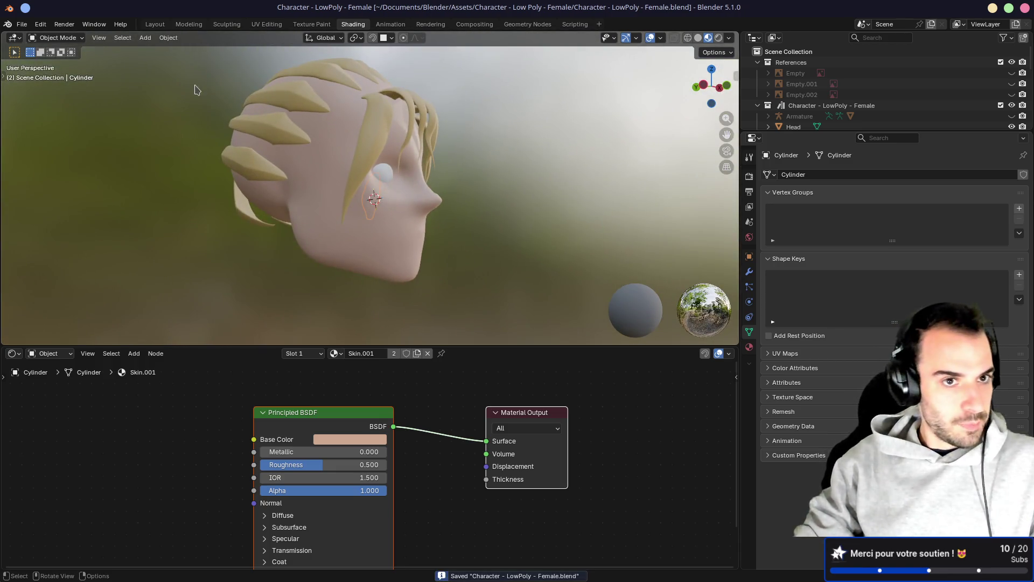
{"action": "left_click", "coordinate": [155, 24]}
{"action": "mouse_move", "coordinate": [358, 259]}
{"action": "middle_mouse_down", "text": "shift"}
{"action": "mouse_move", "coordinate": [248, 163]}
{"action": "mouse_move", "coordinate": [342, 189]}
{"action": "mouse_move", "coordinate": [199, 156]}
{"action": "mouse_move", "coordinate": [231, 192]}
{"action": "mouse_move", "coordinate": [354, 268]}
{"action": "middle_mouse_up", "text": "shift"}
{"action": "right_click", "coordinate": [343, 266]}
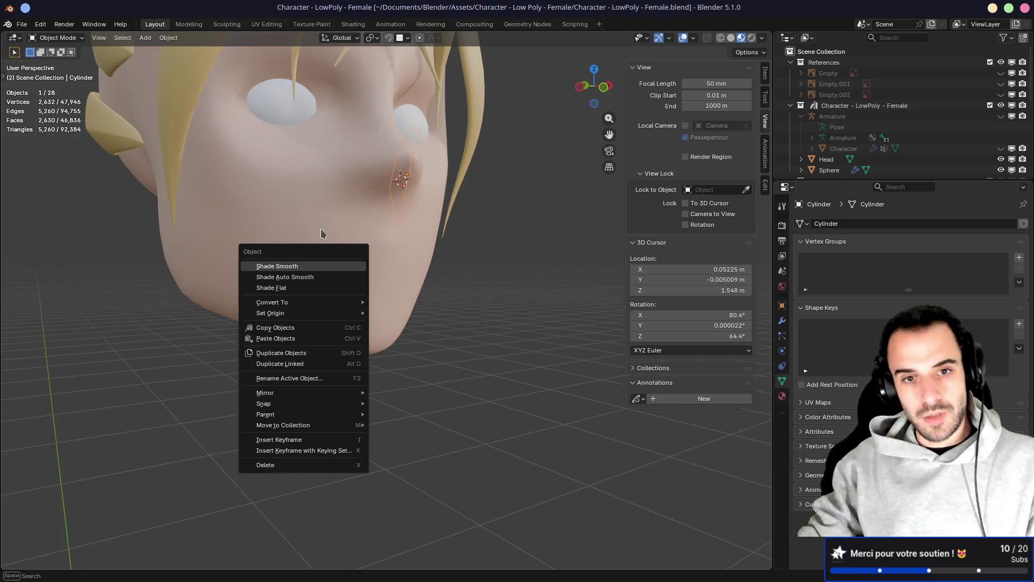
Inspect the ear and head meshes in Edit Mode, then move into the Sculpting workspace
{"action": "middle_click_drag", "start_coordinate": [463, 274], "coordinate": [406, 272]}
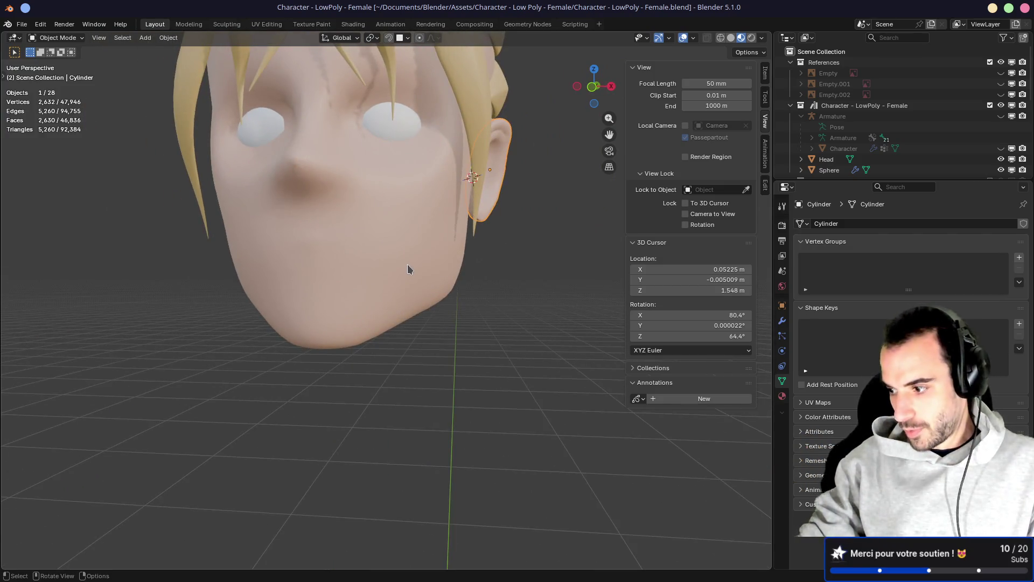
{"action": "mouse_move", "coordinate": [363, 222]}
{"action": "middle_mouse_down"}
{"action": "mouse_move", "coordinate": [373, 250]}
{"action": "mouse_move", "coordinate": [402, 232]}
{"action": "mouse_move", "coordinate": [393, 274]}
{"action": "mouse_move", "coordinate": [446, 286]}
{"action": "mouse_move", "coordinate": [344, 276]}
{"action": "mouse_move", "coordinate": [378, 280]}
{"action": "middle_mouse_up"}
{"action": "key", "text": "Tab"}
{"action": "key", "text": "Tab"}
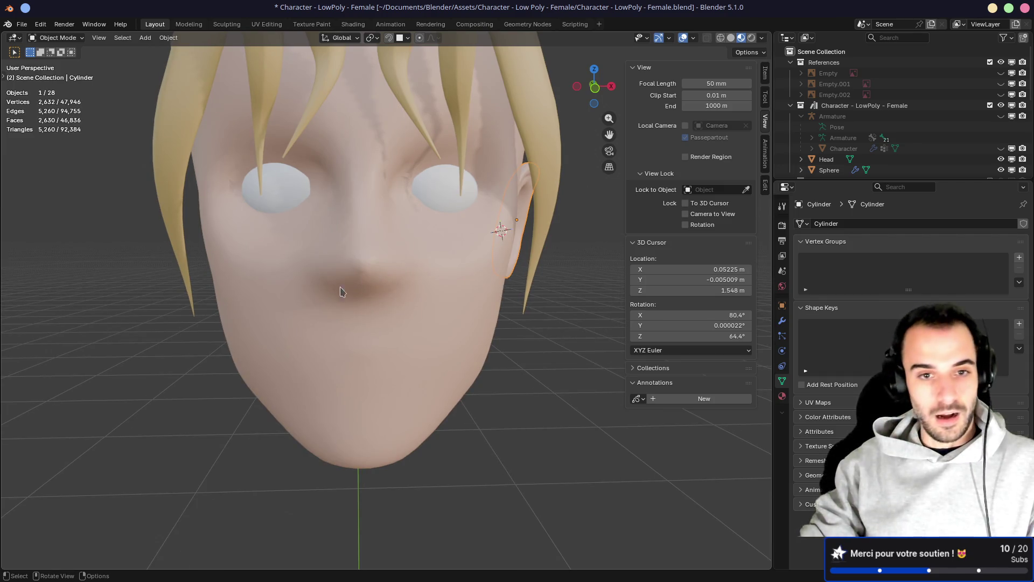
{"action": "left_click", "coordinate": [309, 304]}
{"action": "key", "text": "Tab"}
{"action": "middle_click_drag", "start_coordinate": [310, 304], "coordinate": [370, 305]}
{"action": "key", "text": "Tab"}
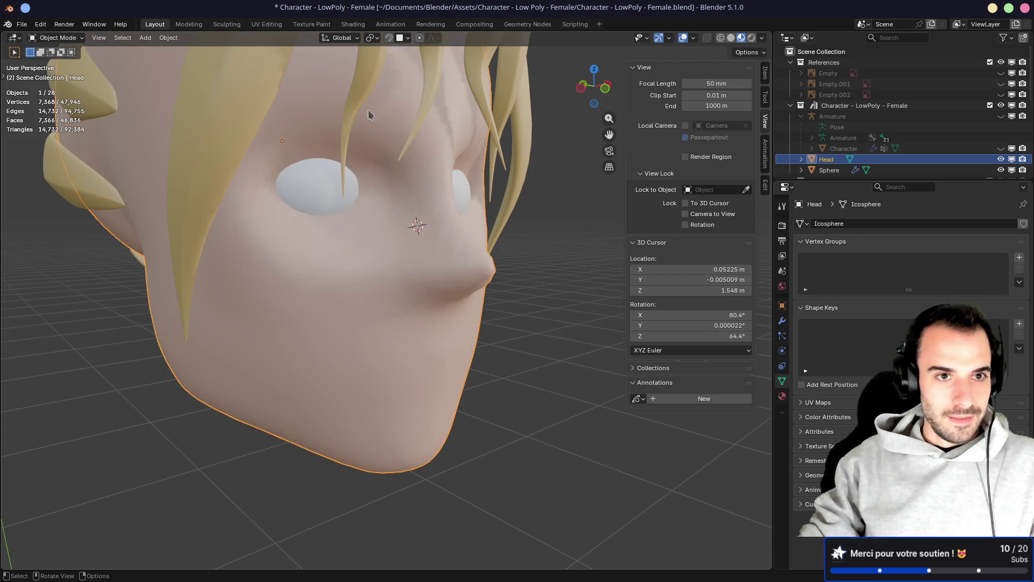
{"action": "left_click", "coordinate": [227, 25]}
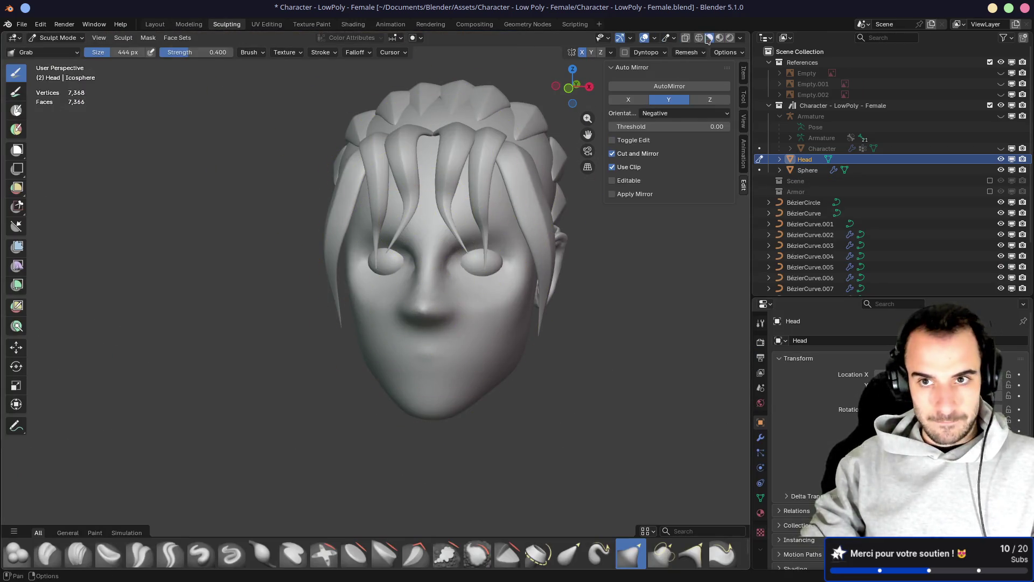
In Material Preview, refine the mouth and cheek creases with a smaller Crease Polish brush
{"action": "left_click", "coordinate": [720, 38]}
{"action": "mouse_move", "coordinate": [407, 205]}
{"action": "middle_mouse_down"}
{"action": "mouse_move", "coordinate": [409, 218]}
{"action": "mouse_move", "coordinate": [408, 202]}
{"action": "mouse_move", "coordinate": [334, 258]}
{"action": "mouse_move", "coordinate": [421, 222]}
{"action": "mouse_move", "coordinate": [411, 247]}
{"action": "middle_mouse_up"}
{"action": "scroll", "coordinate": [407, 199], "scroll_direction": "up", "scroll_amount": 4}
{"action": "scroll", "coordinate": [420, 222], "scroll_direction": "down", "scroll_amount": 2}
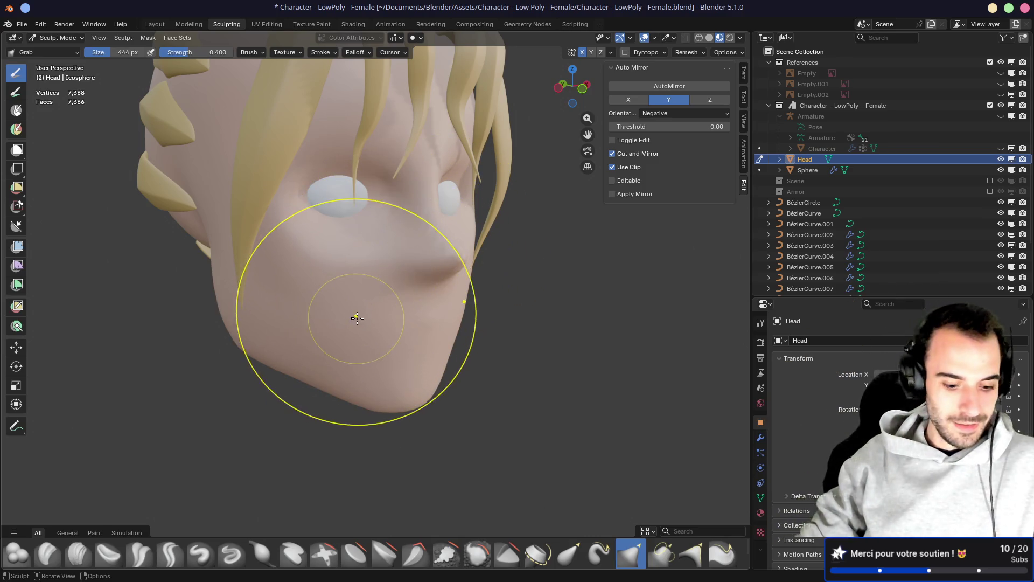
{"action": "key", "text": "shift+c"}
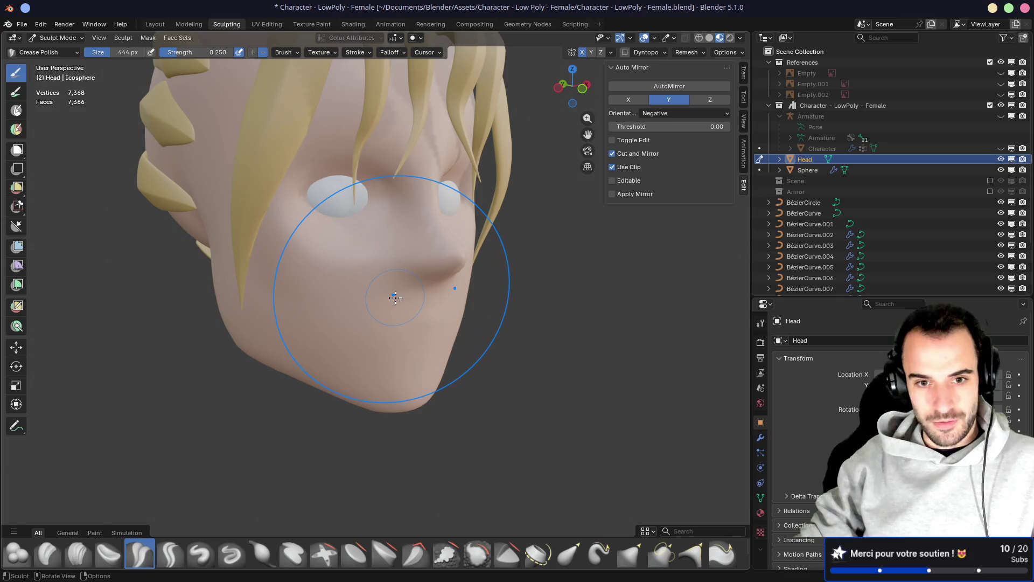
{"action": "key", "text": "f"}
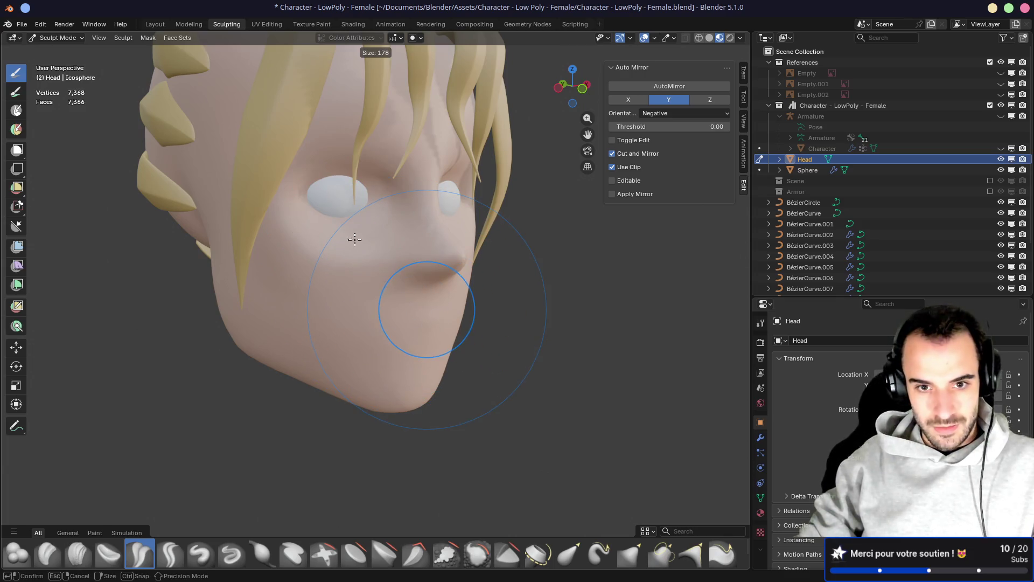
{"action": "left_click", "coordinate": [425, 322]}
{"action": "scroll", "coordinate": [397, 268], "scroll_direction": "up", "scroll_amount": 4}
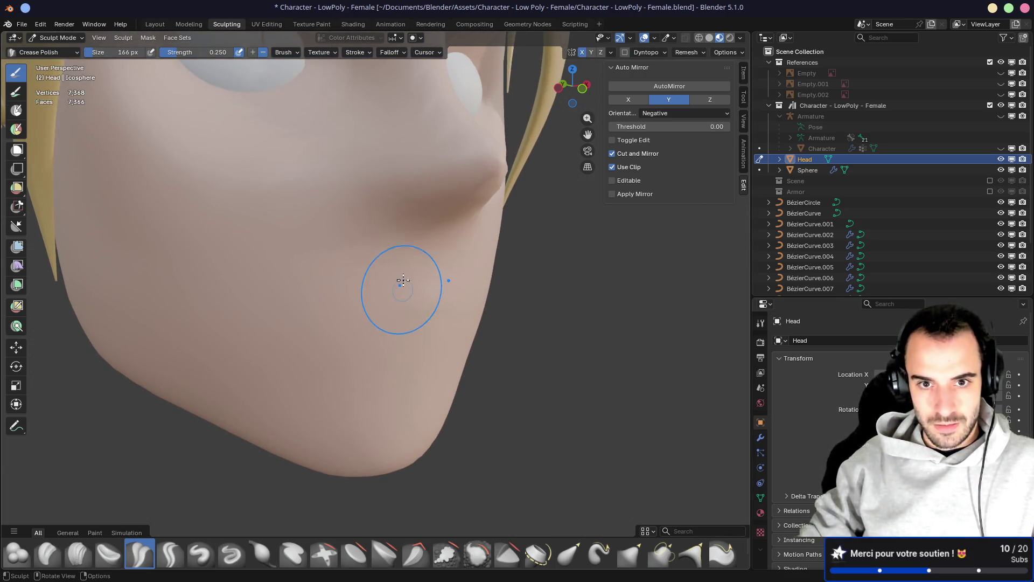
{"action": "scroll", "coordinate": [387, 229], "scroll_direction": "down", "scroll_amount": 5}
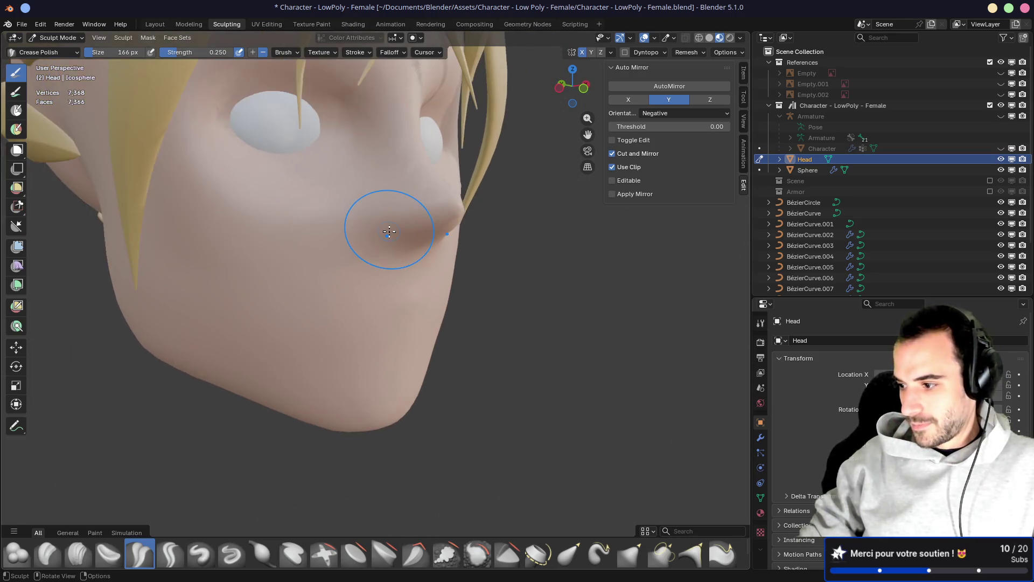
{"action": "middle_click_drag", "start_coordinate": [388, 231], "coordinate": [390, 242]}
{"action": "scroll", "coordinate": [393, 253], "scroll_direction": "up", "scroll_amount": 3}
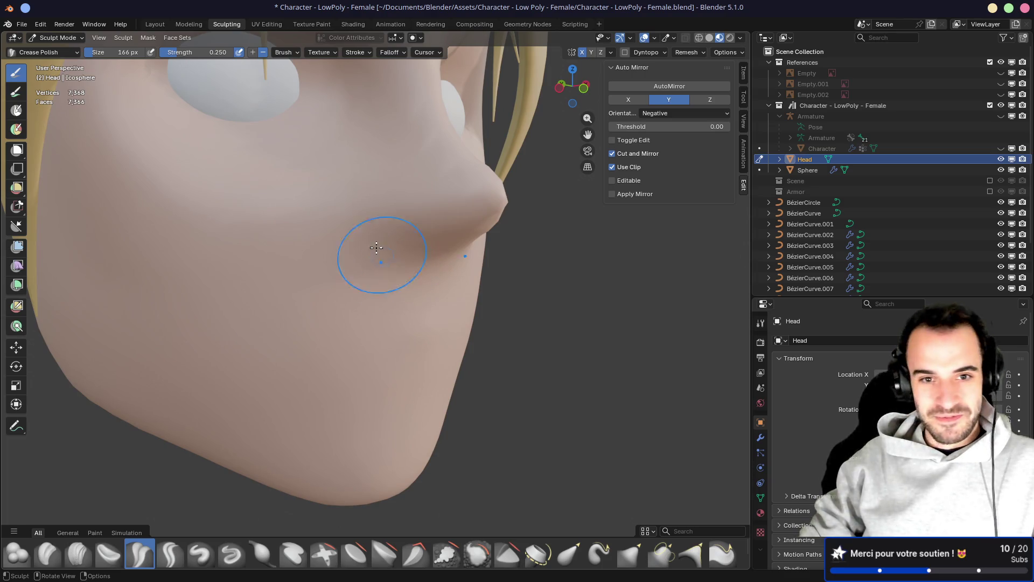
{"action": "mouse_move", "coordinate": [362, 205]}
{"action": "middle_mouse_down"}
{"action": "mouse_move", "coordinate": [399, 253]}
{"action": "mouse_move", "coordinate": [492, 286]}
{"action": "mouse_move", "coordinate": [393, 224]}
{"action": "mouse_move", "coordinate": [427, 231]}
{"action": "mouse_move", "coordinate": [381, 235]}
{"action": "mouse_move", "coordinate": [438, 266]}
{"action": "middle_mouse_up"}
{"action": "scroll", "coordinate": [404, 261], "scroll_direction": "up", "scroll_amount": 2}
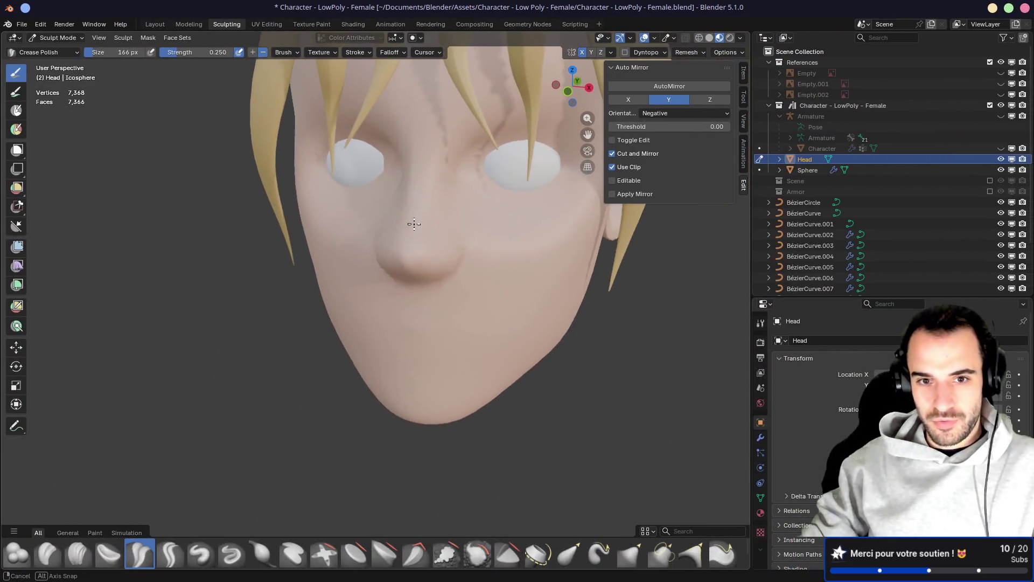
With a 210 px Grab brush, push the eye area and nose in Solid shading
{"action": "key", "text": "f"}
{"action": "left_click", "coordinate": [458, 270]}
{"action": "key", "text": "g"}
{"action": "mouse_move", "coordinate": [440, 243]}
{"action": "left_mouse_down"}
{"action": "mouse_move", "coordinate": [428, 250]}
{"action": "mouse_move", "coordinate": [435, 255]}
{"action": "mouse_move", "coordinate": [415, 254]}
{"action": "left_mouse_up"}
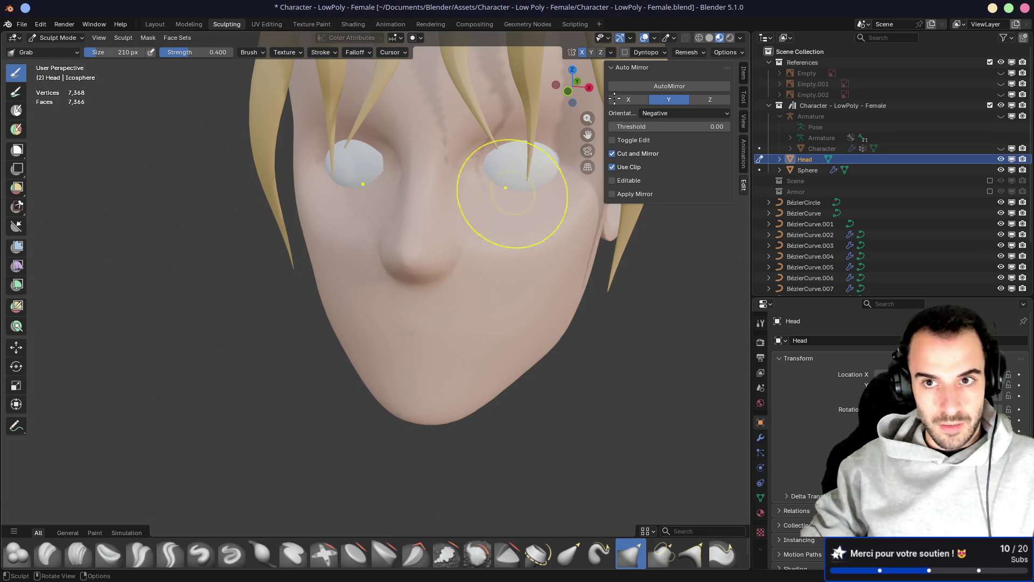
{"action": "left_click", "coordinate": [709, 37]}
{"action": "mouse_move", "coordinate": [485, 233]}
{"action": "left_mouse_down"}
{"action": "mouse_move", "coordinate": [431, 262]}
{"action": "mouse_move", "coordinate": [427, 240]}
{"action": "left_mouse_up"}
{"action": "mouse_move", "coordinate": [427, 240]}
{"action": "middle_mouse_down"}
{"action": "mouse_move", "coordinate": [431, 231]}
{"action": "mouse_move", "coordinate": [439, 282]}
{"action": "mouse_move", "coordinate": [539, 277]}
{"action": "middle_mouse_up"}
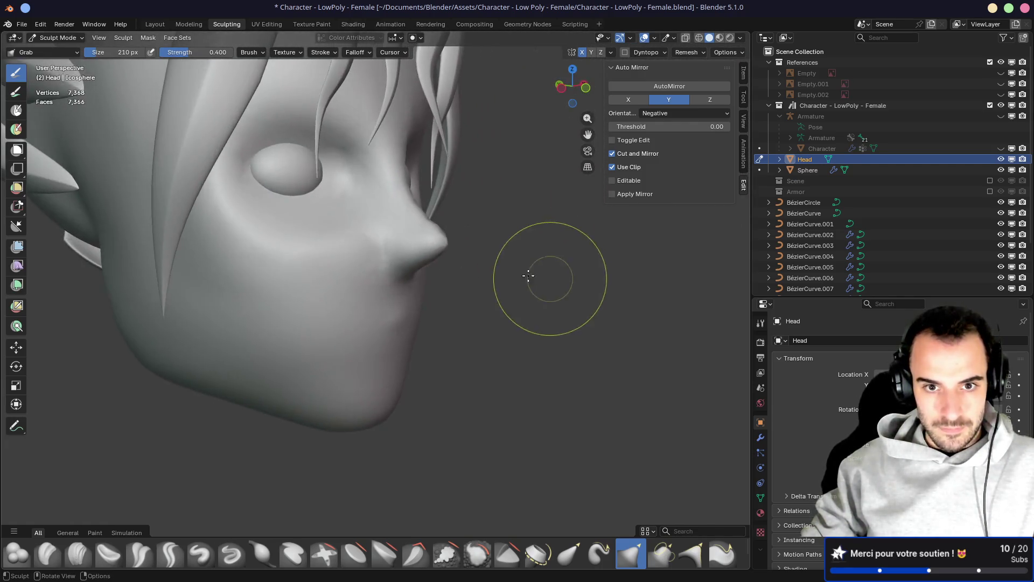
Nudge the cheek and nose with Grab, checking the face profile from several angles
{"action": "mouse_move", "coordinate": [351, 233]}
{"action": "left_mouse_down"}
{"action": "mouse_move", "coordinate": [346, 249]}
{"action": "mouse_move", "coordinate": [324, 242]}
{"action": "left_mouse_up"}
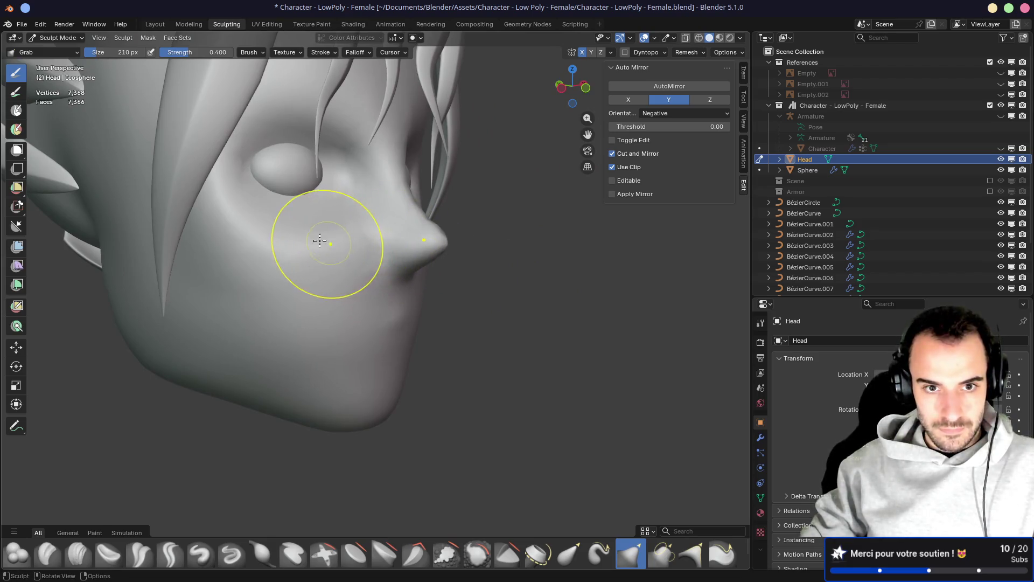
{"action": "middle_click_drag", "start_coordinate": [302, 238], "coordinate": [237, 233]}
{"action": "mouse_move", "coordinate": [330, 259]}
{"action": "middle_mouse_down"}
{"action": "mouse_move", "coordinate": [440, 256]}
{"action": "mouse_move", "coordinate": [393, 254]}
{"action": "mouse_move", "coordinate": [439, 231]}
{"action": "mouse_move", "coordinate": [392, 243]}
{"action": "mouse_move", "coordinate": [451, 220]}
{"action": "middle_mouse_up"}
{"action": "mouse_move", "coordinate": [439, 222]}
{"action": "left_mouse_down"}
{"action": "mouse_move", "coordinate": [423, 215]}
{"action": "mouse_move", "coordinate": [411, 236]}
{"action": "left_mouse_up"}
{"action": "mouse_move", "coordinate": [413, 239]}
{"action": "middle_mouse_down"}
{"action": "mouse_move", "coordinate": [582, 234]}
{"action": "mouse_move", "coordinate": [458, 231]}
{"action": "mouse_move", "coordinate": [524, 231]}
{"action": "mouse_move", "coordinate": [490, 224]}
{"action": "middle_mouse_up"}
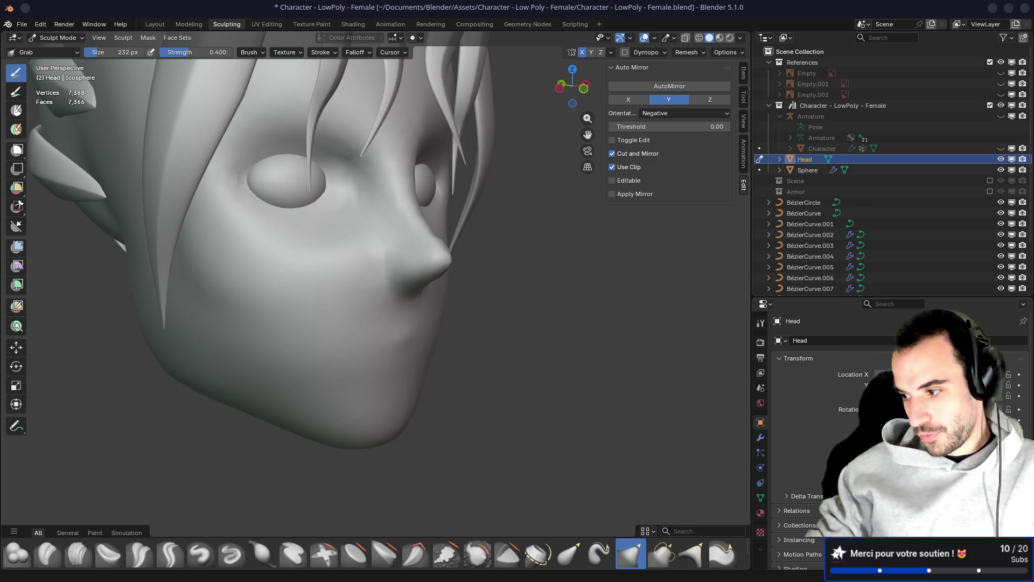
{"action": "mouse_move", "coordinate": [439, 277]}
{"action": "middle_mouse_down", "text": "ctrl"}
{"action": "mouse_move", "coordinate": [485, 300]}
{"action": "mouse_move", "coordinate": [480, 287]}
{"action": "mouse_move", "coordinate": [429, 301]}
{"action": "middle_mouse_up", "text": "ctrl"}
With an 82 px Crease Polish brush, crease along the nose, under it, and the nostril edge
{"action": "mouse_move", "coordinate": [394, 342]}
{"action": "middle_mouse_down"}
{"action": "mouse_move", "coordinate": [317, 322]}
{"action": "mouse_move", "coordinate": [301, 339]}
{"action": "middle_mouse_up"}
{"action": "key", "text": "shift+c"}
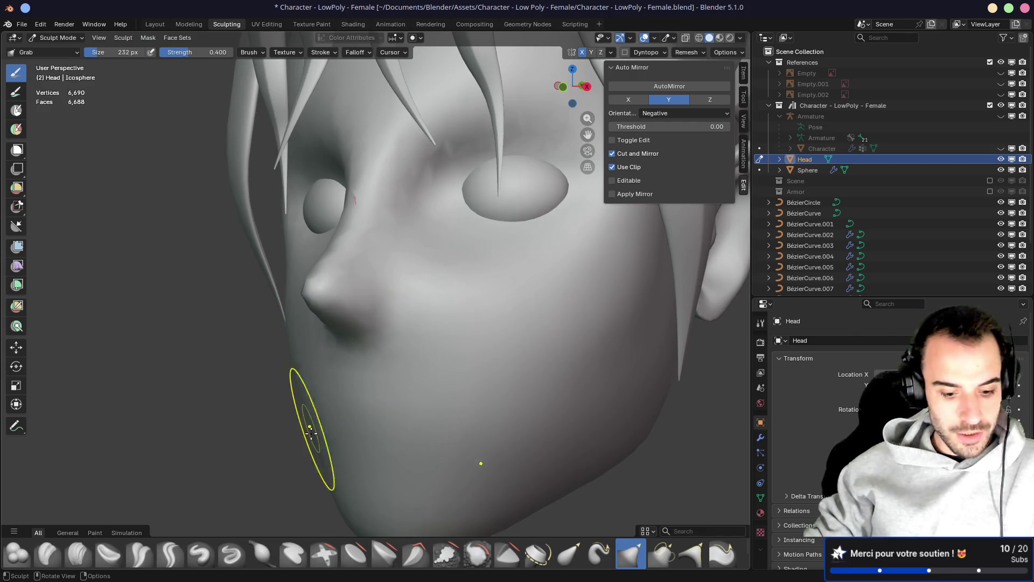
{"action": "key", "text": "f"}
{"action": "left_click", "coordinate": [324, 393]}
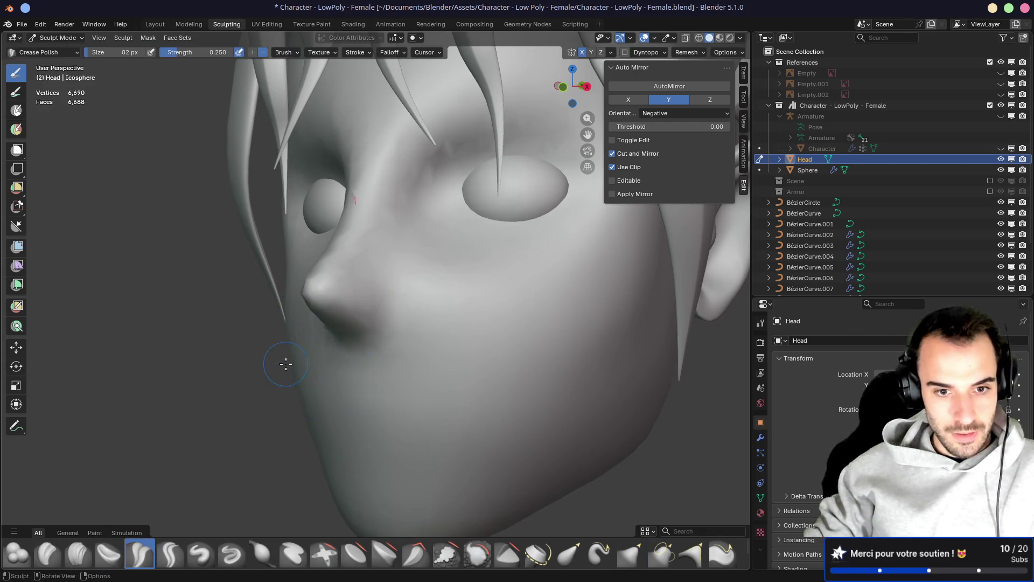
{"action": "middle_click_drag", "start_coordinate": [286, 363], "coordinate": [326, 324]}
{"action": "mouse_move", "coordinate": [358, 230]}
{"action": "left_mouse_down"}
{"action": "mouse_move", "coordinate": [307, 294]}
{"action": "mouse_move", "coordinate": [334, 283]}
{"action": "left_mouse_up"}
{"action": "middle_click_drag", "start_coordinate": [334, 283], "coordinate": [480, 272]}
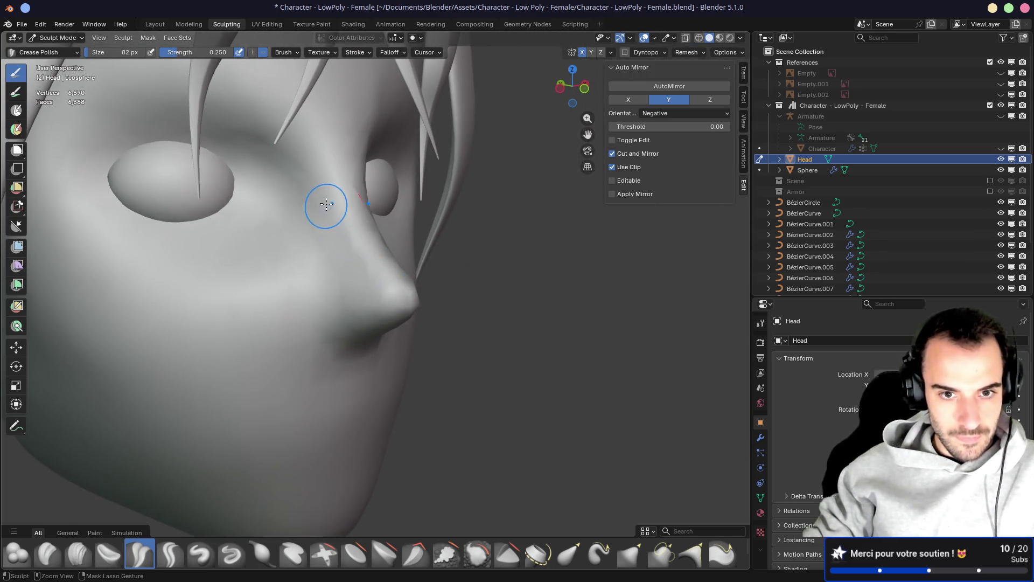
{"action": "mouse_move", "coordinate": [376, 282]}
{"action": "middle_mouse_down"}
{"action": "mouse_move", "coordinate": [270, 268]}
{"action": "mouse_move", "coordinate": [384, 281]}
{"action": "middle_mouse_up"}
{"action": "mouse_move", "coordinate": [383, 280]}
{"action": "left_mouse_down"}
{"action": "mouse_move", "coordinate": [397, 339]}
{"action": "mouse_move", "coordinate": [375, 336]}
{"action": "mouse_move", "coordinate": [392, 338]}
{"action": "left_mouse_up"}
{"action": "mouse_move", "coordinate": [392, 337]}
{"action": "middle_mouse_down"}
{"action": "mouse_move", "coordinate": [345, 323]}
{"action": "mouse_move", "coordinate": [370, 294]}
{"action": "middle_mouse_up"}
{"action": "left_click_drag", "start_coordinate": [377, 275], "coordinate": [397, 305]}
{"action": "mouse_move", "coordinate": [397, 306]}
{"action": "middle_mouse_down"}
{"action": "mouse_move", "coordinate": [410, 328]}
{"action": "mouse_move", "coordinate": [395, 350]}
{"action": "middle_mouse_up"}
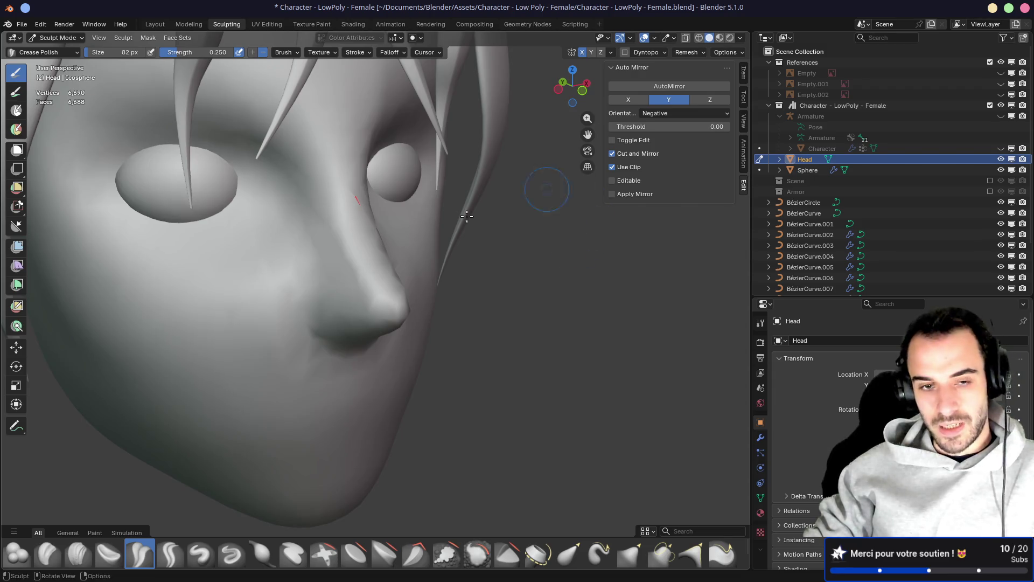
Bring up the Remesh settings and select the voxel size value for editing
{"action": "middle_click_drag", "start_coordinate": [495, 205], "coordinate": [404, 210]}
{"action": "left_click", "coordinate": [702, 53]}
{"action": "left_click", "coordinate": [695, 73]}
{"action": "left_click", "coordinate": [691, 73]}
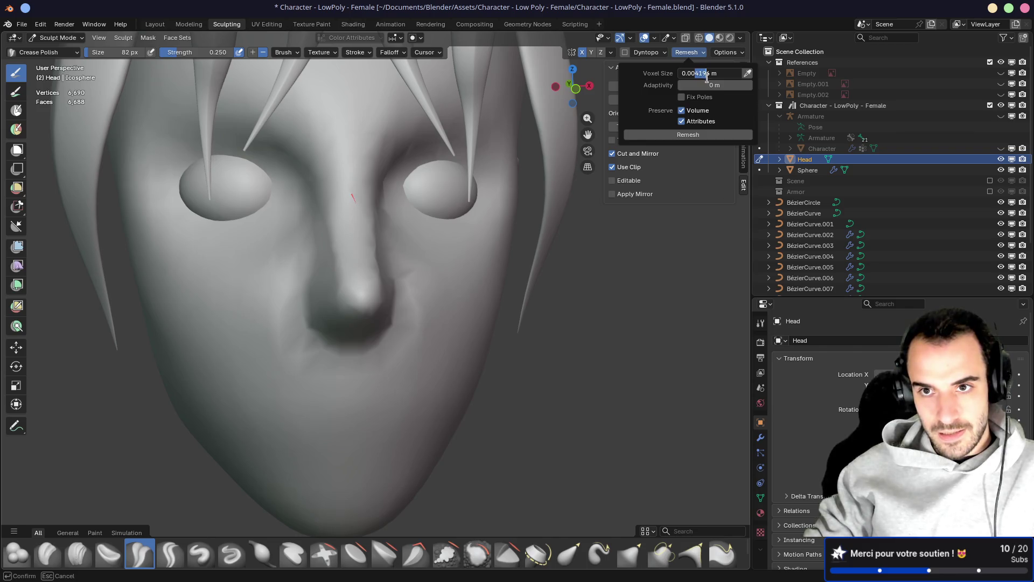
{"action": "type", "text": "3"}
Remesh the head at a 0.003 m voxel size and inspect the denser mesh
{"action": "key", "text": "Return"}
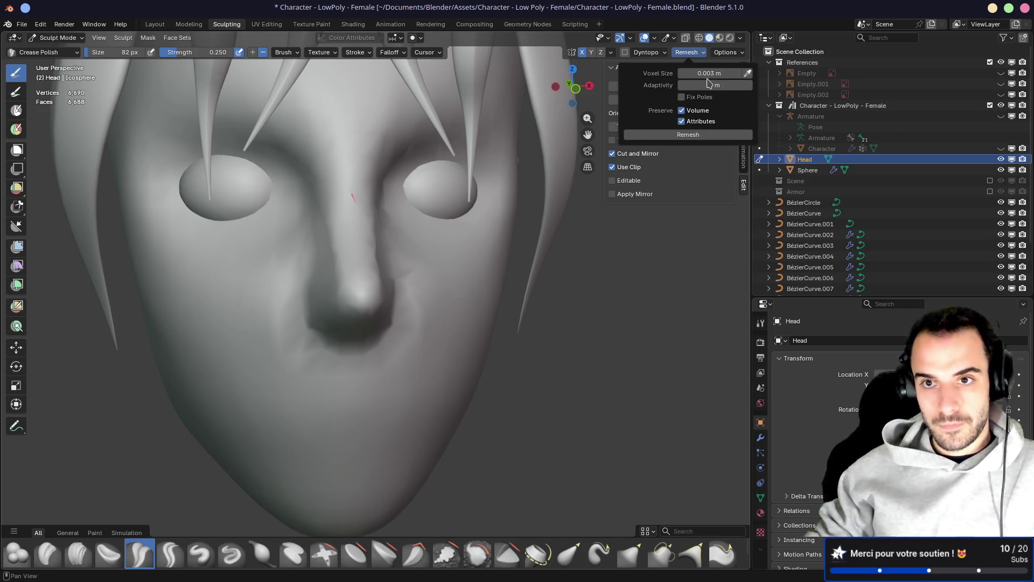
{"action": "left_click", "coordinate": [674, 134]}
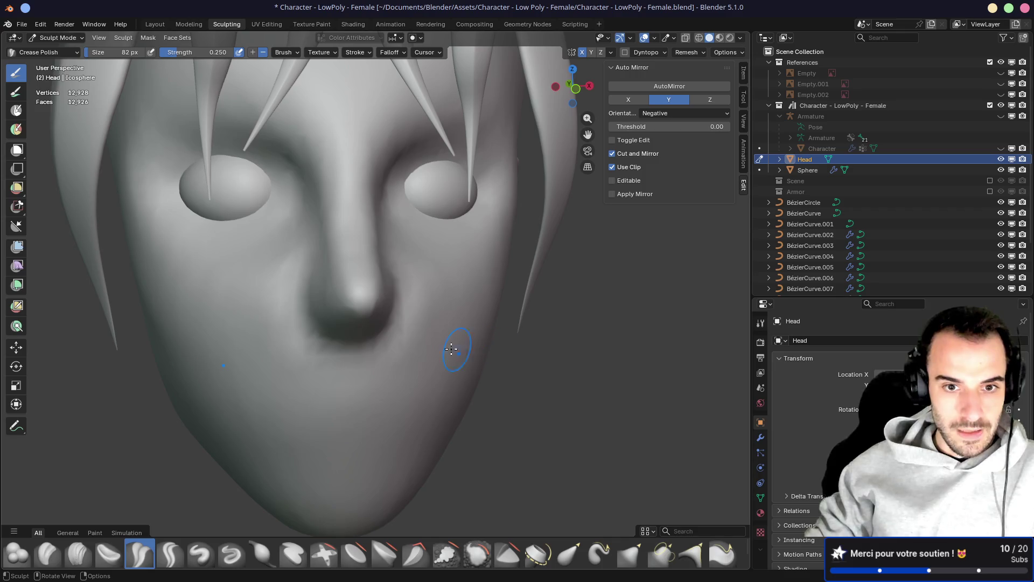
{"action": "mouse_move", "coordinate": [506, 343]}
{"action": "middle_mouse_down"}
{"action": "mouse_move", "coordinate": [474, 194]}
{"action": "mouse_move", "coordinate": [462, 224]}
{"action": "mouse_move", "coordinate": [451, 218]}
{"action": "middle_mouse_up"}
{"action": "middle_click_drag", "start_coordinate": [294, 220], "coordinate": [342, 250]}
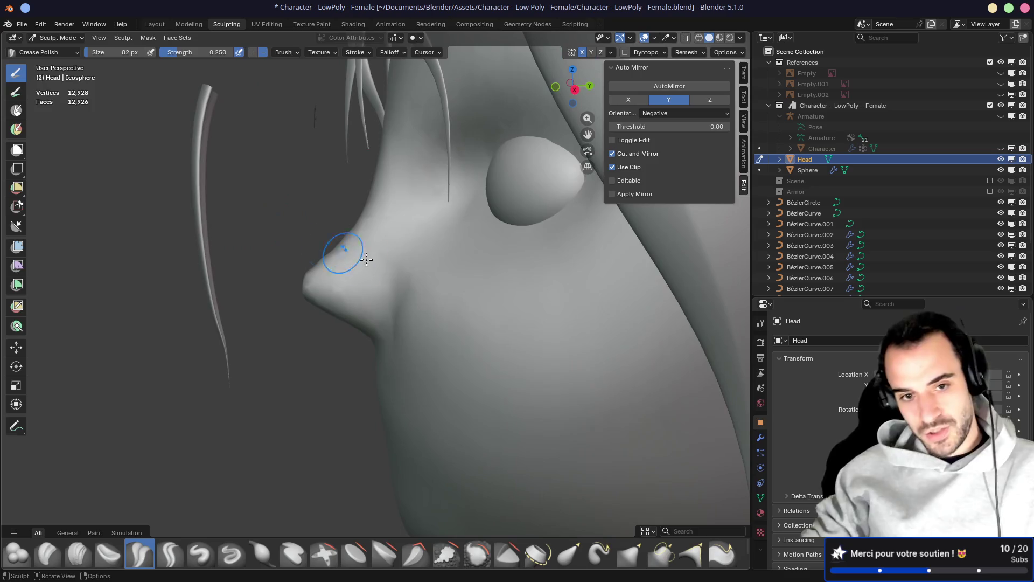
{"action": "middle_click_drag", "start_coordinate": [386, 285], "coordinate": [462, 305]}
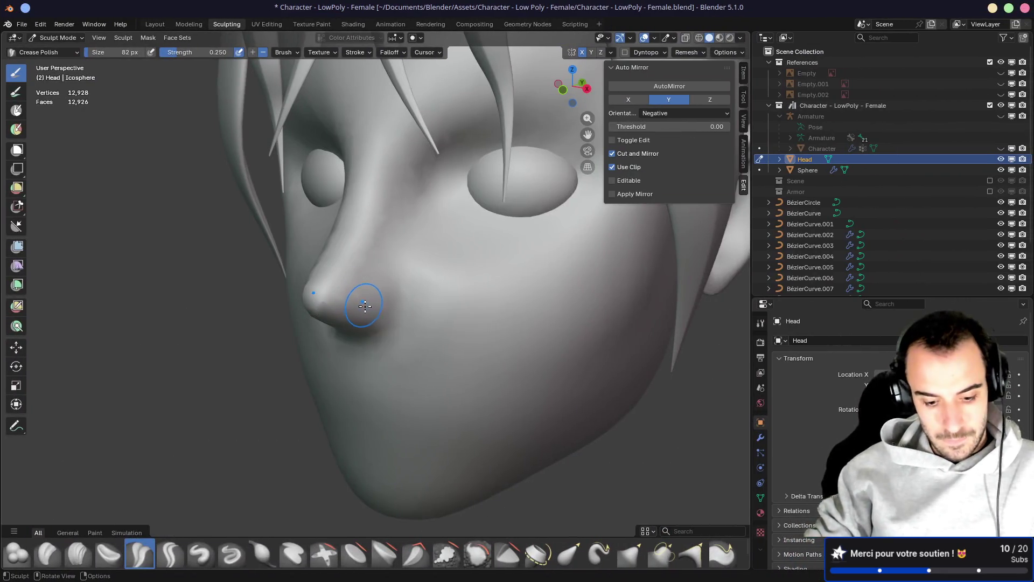
Pull the nostril area into shape with the Grab brush, then switch back to Crease Polish
{"action": "key", "text": "g"}
{"action": "mouse_move", "coordinate": [370, 306]}
{"action": "middle_mouse_down"}
{"action": "mouse_move", "coordinate": [399, 296]}
{"action": "mouse_move", "coordinate": [374, 299]}
{"action": "mouse_move", "coordinate": [428, 328]}
{"action": "middle_mouse_up"}
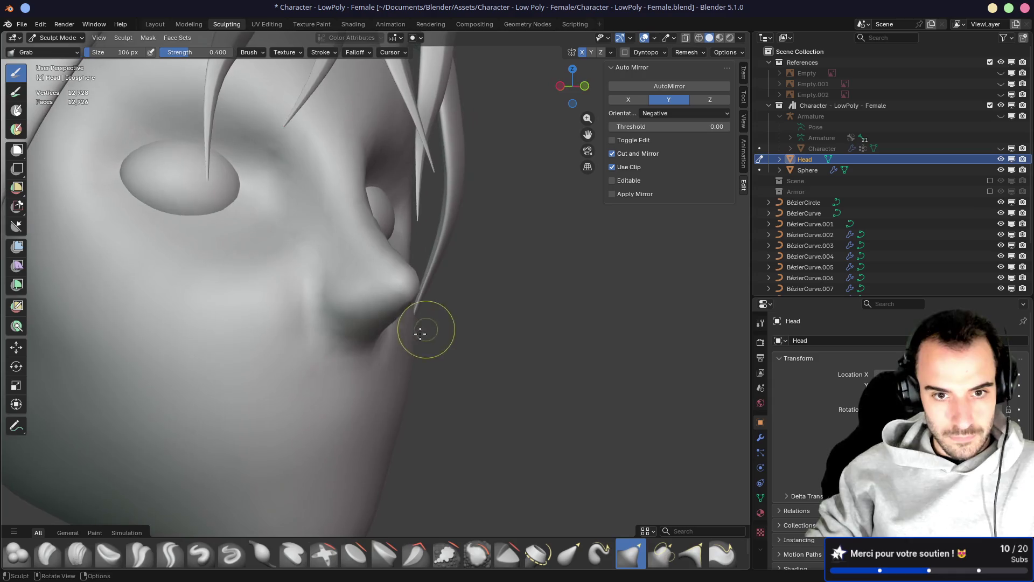
{"action": "left_click_drag", "start_coordinate": [343, 305], "coordinate": [319, 308]}
{"action": "mouse_move", "coordinate": [330, 293]}
{"action": "middle_mouse_down"}
{"action": "mouse_move", "coordinate": [270, 307]}
{"action": "mouse_move", "coordinate": [388, 302]}
{"action": "mouse_move", "coordinate": [369, 306]}
{"action": "mouse_move", "coordinate": [361, 337]}
{"action": "mouse_move", "coordinate": [334, 300]}
{"action": "mouse_move", "coordinate": [301, 306]}
{"action": "mouse_move", "coordinate": [340, 303]}
{"action": "middle_mouse_up"}
{"action": "scroll", "coordinate": [318, 289], "scroll_direction": "up", "scroll_amount": 4}
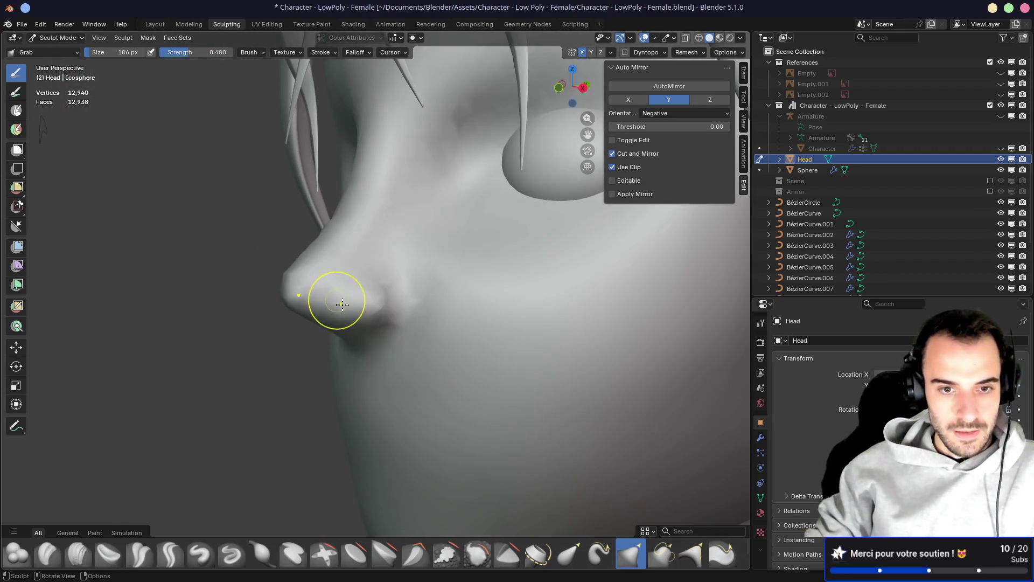
{"action": "key", "text": "shift+c"}
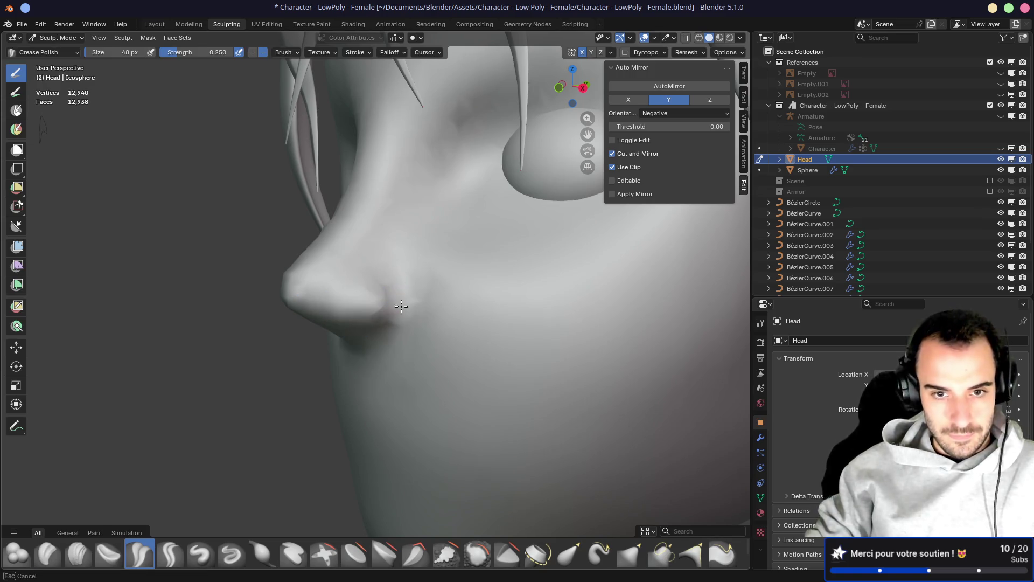
{"action": "middle_click_drag", "start_coordinate": [401, 323], "coordinate": [440, 327]}
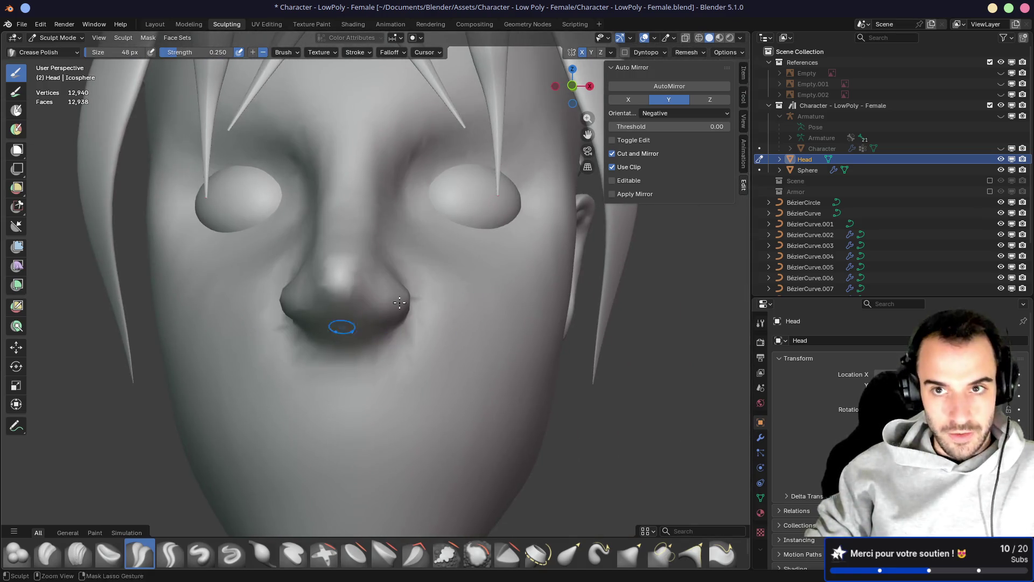
{"action": "left_click", "coordinate": [697, 53]}
Remesh the head at a finer 0.002 m voxel size
{"action": "left_click", "coordinate": [697, 74]}
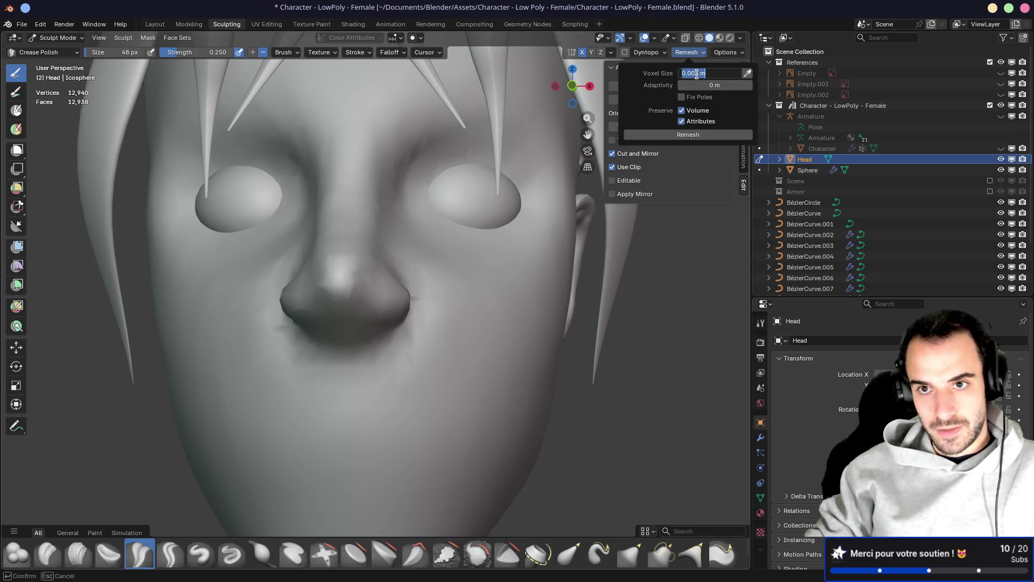
{"action": "key", "text": "Return"}
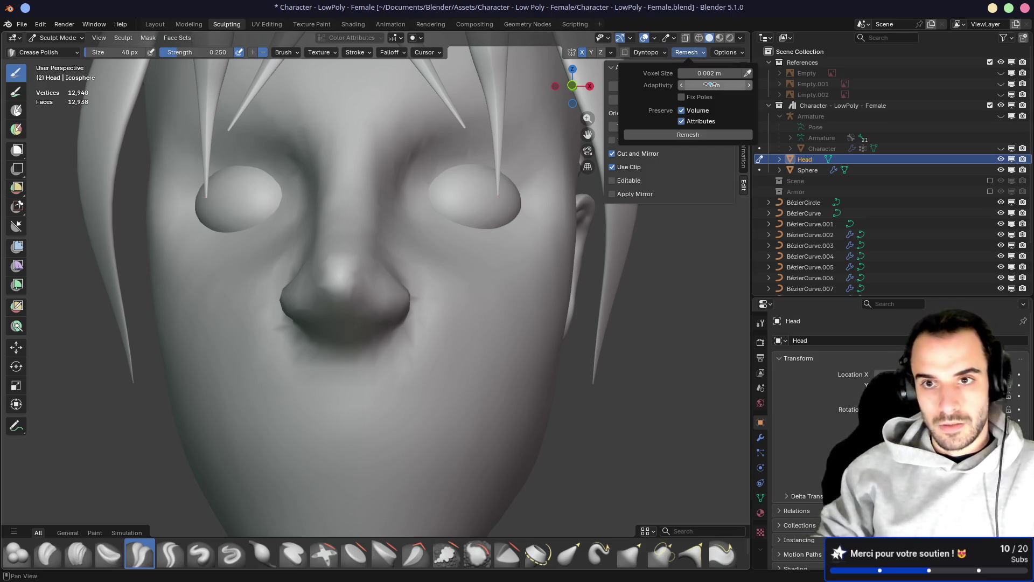
{"action": "left_click", "coordinate": [680, 134]}
Sharpen the nose-bridge creases with a 102 px Crease Polish brush, checking both sides
{"action": "mouse_move", "coordinate": [464, 274]}
{"action": "middle_mouse_down"}
{"action": "mouse_move", "coordinate": [393, 284]}
{"action": "mouse_move", "coordinate": [425, 314]}
{"action": "mouse_move", "coordinate": [407, 278]}
{"action": "mouse_move", "coordinate": [390, 337]}
{"action": "mouse_move", "coordinate": [703, 80]}
{"action": "middle_mouse_up"}
{"action": "key", "text": "bracketright"}
{"action": "key", "text": "bracketright"}
{"action": "key", "text": "bracketright"}
{"action": "middle_click_drag", "start_coordinate": [432, 239], "coordinate": [335, 292]}
{"action": "scroll", "coordinate": [364, 284], "scroll_direction": "up", "scroll_amount": 2}
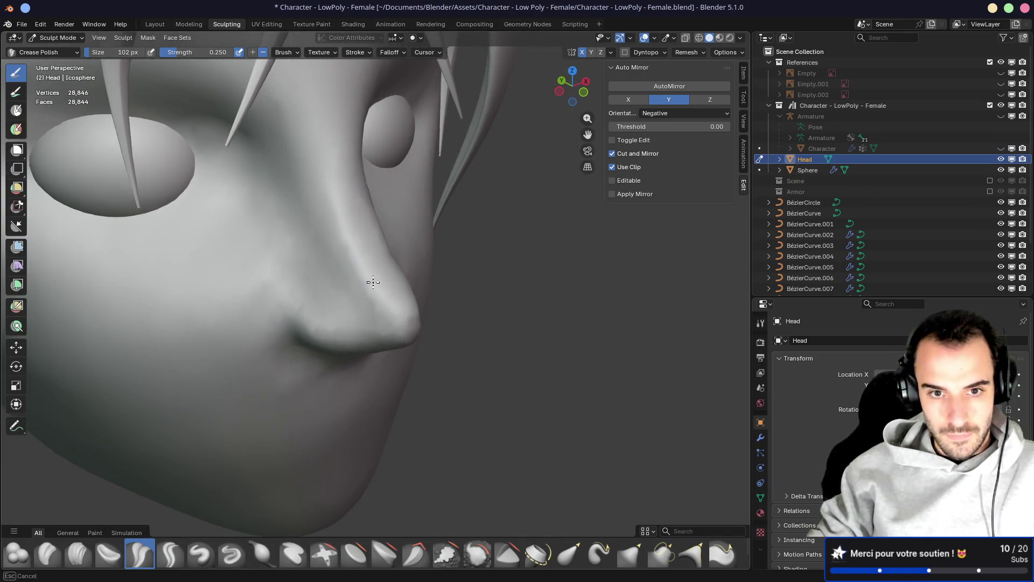
{"action": "middle_click_drag", "start_coordinate": [332, 207], "coordinate": [345, 284]}
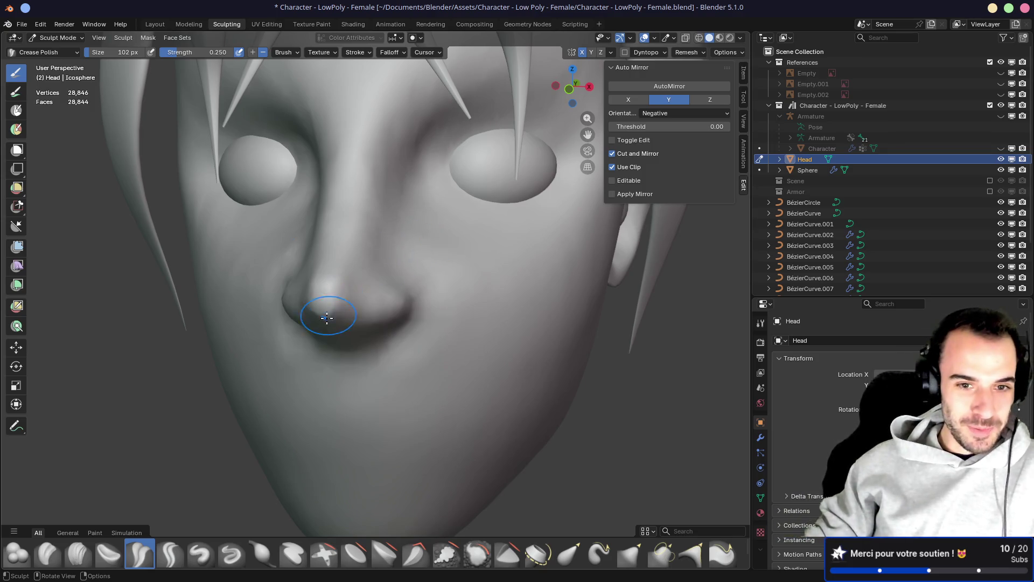
{"action": "scroll", "coordinate": [327, 317], "scroll_direction": "up", "scroll_amount": 3}
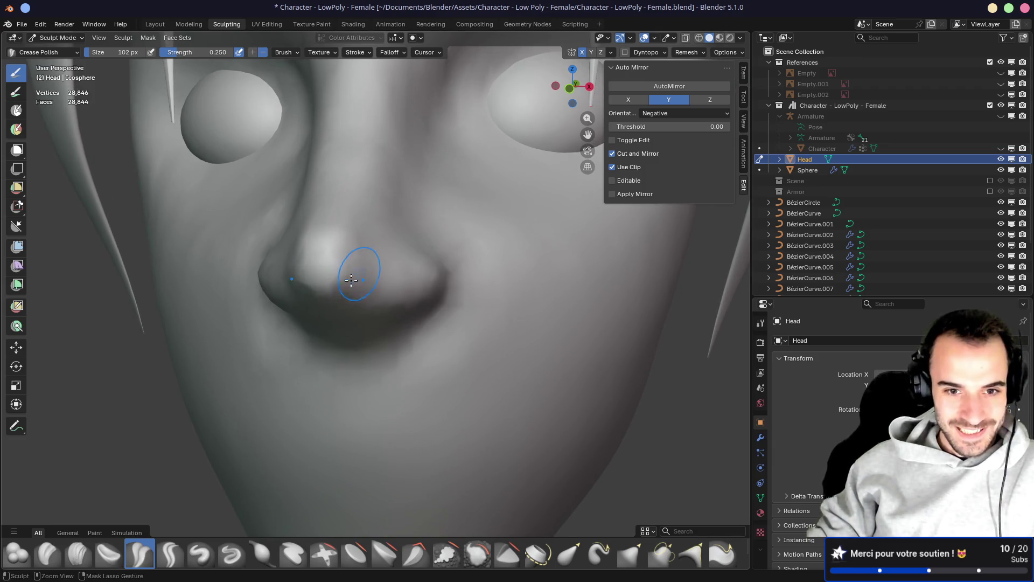
{"action": "middle_click_drag", "start_coordinate": [354, 282], "coordinate": [339, 287]}
{"action": "key", "text": "x"}
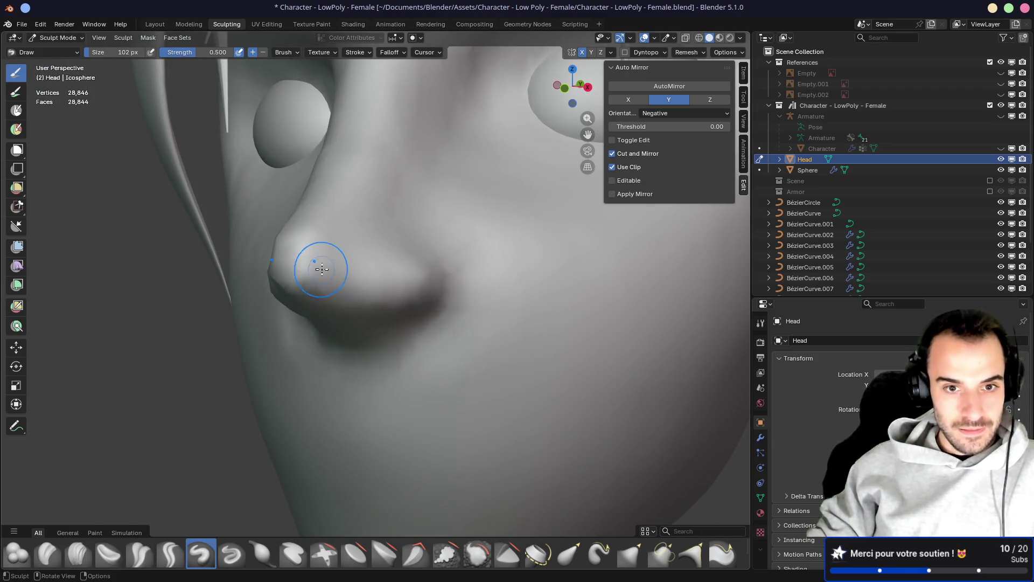
{"action": "mouse_move", "coordinate": [333, 281]}
{"action": "middle_mouse_down"}
{"action": "mouse_move", "coordinate": [411, 282]}
{"action": "mouse_move", "coordinate": [379, 290]}
{"action": "middle_mouse_up"}
{"action": "key", "text": "shift+c"}
{"action": "key", "text": "f"}
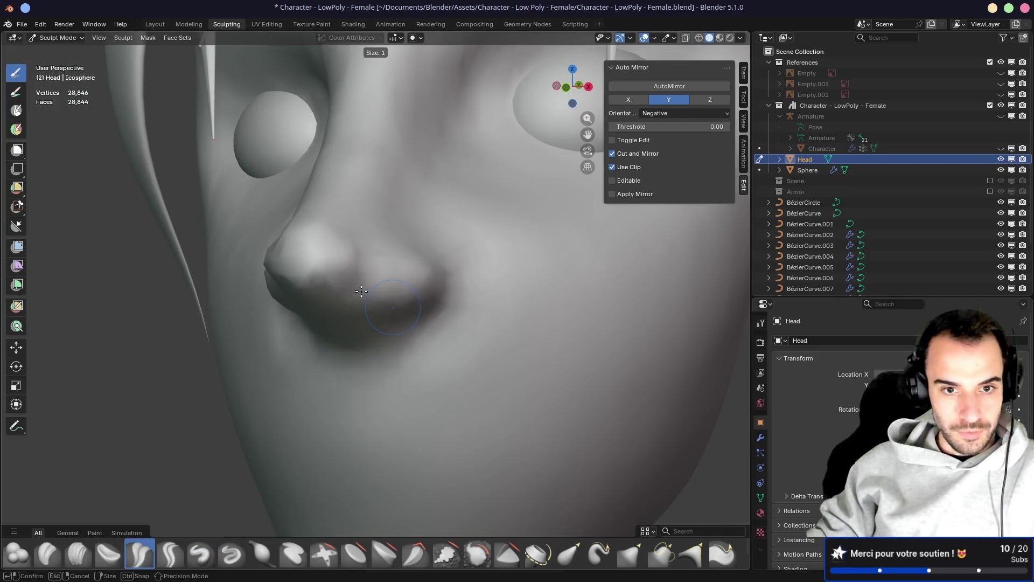
{"action": "left_click", "coordinate": [378, 300]}
Continue creasing both sides of the nose bridge, narrowing the brush from 98 to 64 px
{"action": "mouse_move", "coordinate": [319, 244]}
{"action": "middle_mouse_down"}
{"action": "mouse_move", "coordinate": [289, 292]}
{"action": "mouse_move", "coordinate": [453, 269]}
{"action": "mouse_move", "coordinate": [438, 307]}
{"action": "mouse_move", "coordinate": [415, 277]}
{"action": "mouse_move", "coordinate": [442, 245]}
{"action": "mouse_move", "coordinate": [445, 302]}
{"action": "middle_mouse_up"}
{"action": "mouse_move", "coordinate": [398, 273]}
{"action": "middle_mouse_down"}
{"action": "mouse_move", "coordinate": [363, 300]}
{"action": "mouse_move", "coordinate": [270, 249]}
{"action": "mouse_move", "coordinate": [318, 239]}
{"action": "mouse_move", "coordinate": [365, 254]}
{"action": "mouse_move", "coordinate": [300, 276]}
{"action": "mouse_move", "coordinate": [346, 208]}
{"action": "middle_mouse_up"}
{"action": "key", "text": "f"}
{"action": "left_click", "coordinate": [342, 257]}
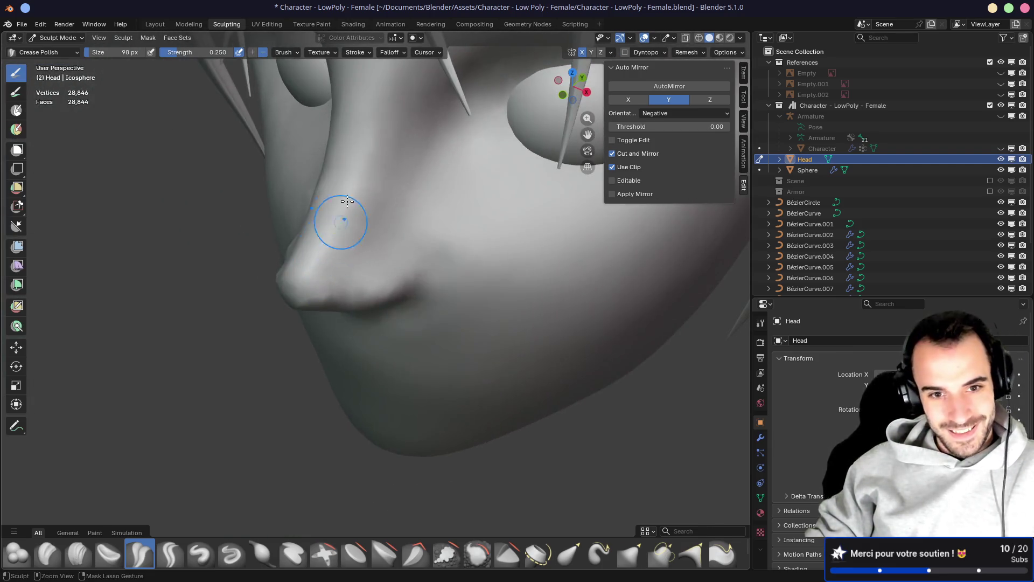
{"action": "mouse_move", "coordinate": [342, 283]}
{"action": "middle_mouse_down"}
{"action": "mouse_move", "coordinate": [367, 237]}
{"action": "mouse_move", "coordinate": [466, 258]}
{"action": "mouse_move", "coordinate": [397, 225]}
{"action": "middle_mouse_up"}
{"action": "middle_click_drag", "start_coordinate": [394, 179], "coordinate": [340, 215]}
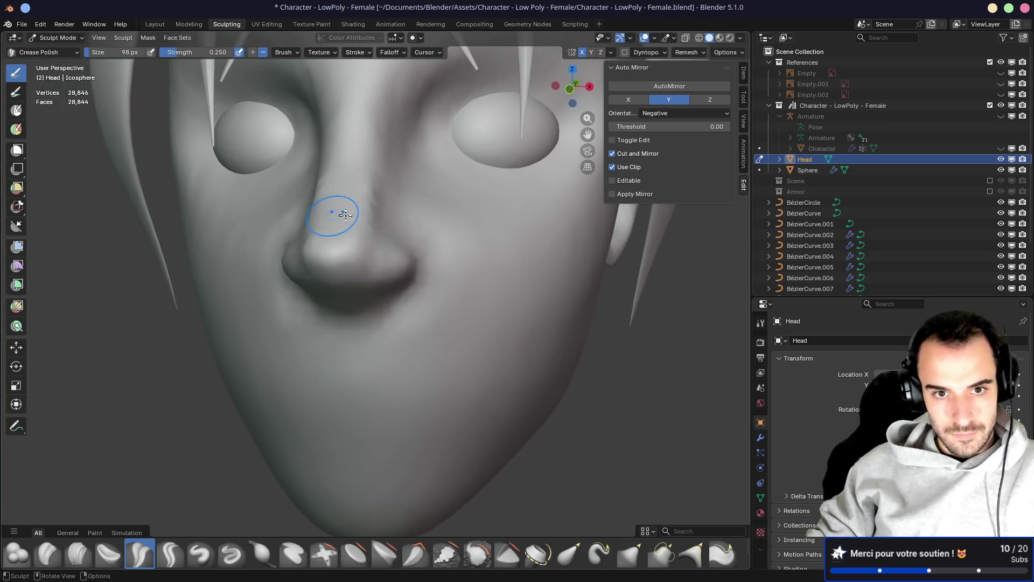
{"action": "mouse_move", "coordinate": [384, 173]}
{"action": "middle_mouse_down"}
{"action": "mouse_move", "coordinate": [334, 286]}
{"action": "mouse_move", "coordinate": [387, 259]}
{"action": "middle_mouse_up"}
{"action": "key", "text": "bracketleft"}
{"action": "key", "text": "bracketleft"}
{"action": "key", "text": "bracketleft"}
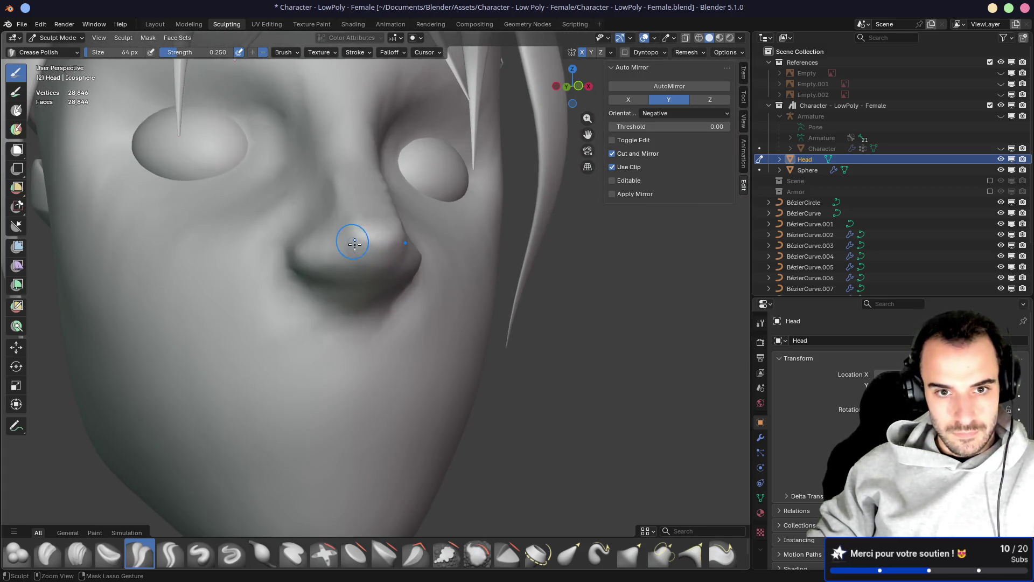
{"action": "left_click_drag", "start_coordinate": [348, 251], "coordinate": [282, 280]}
{"action": "mouse_move", "coordinate": [300, 269]}
{"action": "middle_mouse_down"}
{"action": "mouse_move", "coordinate": [358, 247]}
{"action": "mouse_move", "coordinate": [305, 284]}
{"action": "mouse_move", "coordinate": [478, 298]}
{"action": "middle_mouse_up"}
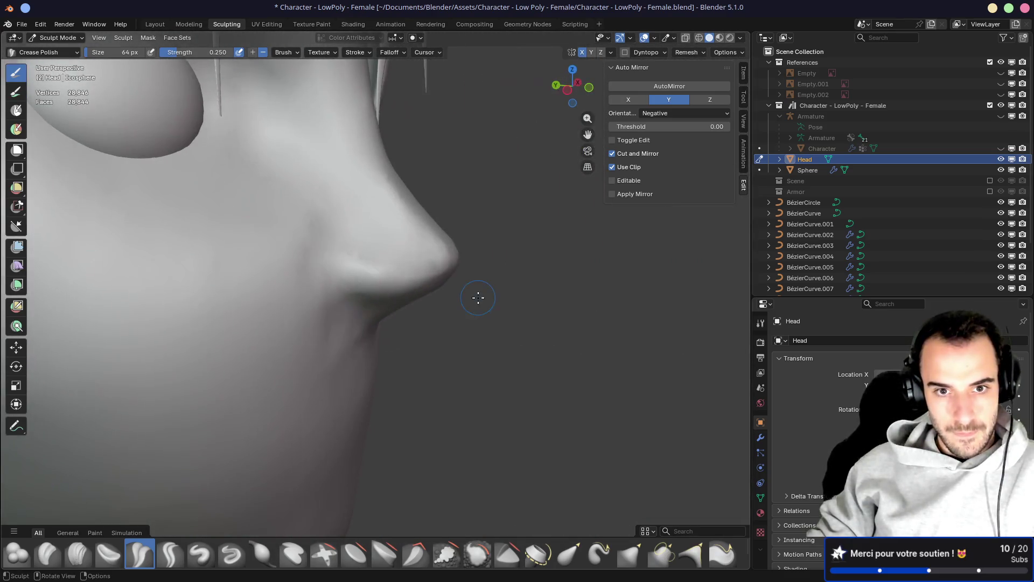
{"action": "mouse_move", "coordinate": [380, 182]}
{"action": "middle_mouse_down"}
{"action": "mouse_move", "coordinate": [277, 182]}
{"action": "mouse_move", "coordinate": [293, 201]}
{"action": "mouse_move", "coordinate": [364, 195]}
{"action": "middle_mouse_up"}
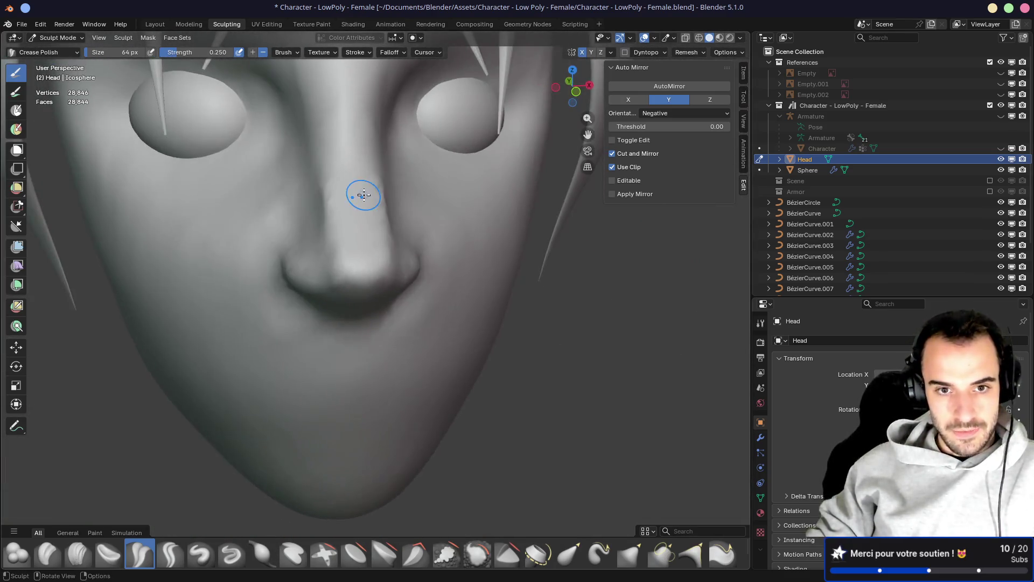
{"action": "scroll", "coordinate": [365, 190], "scroll_direction": "down", "scroll_amount": 4}
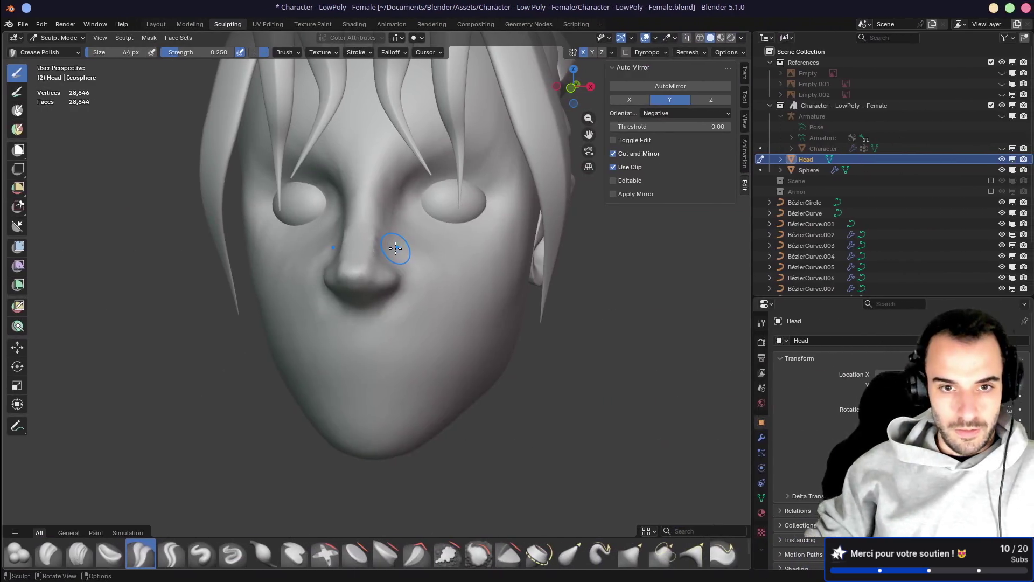
{"action": "scroll", "coordinate": [394, 243], "scroll_direction": "up", "scroll_amount": 2}
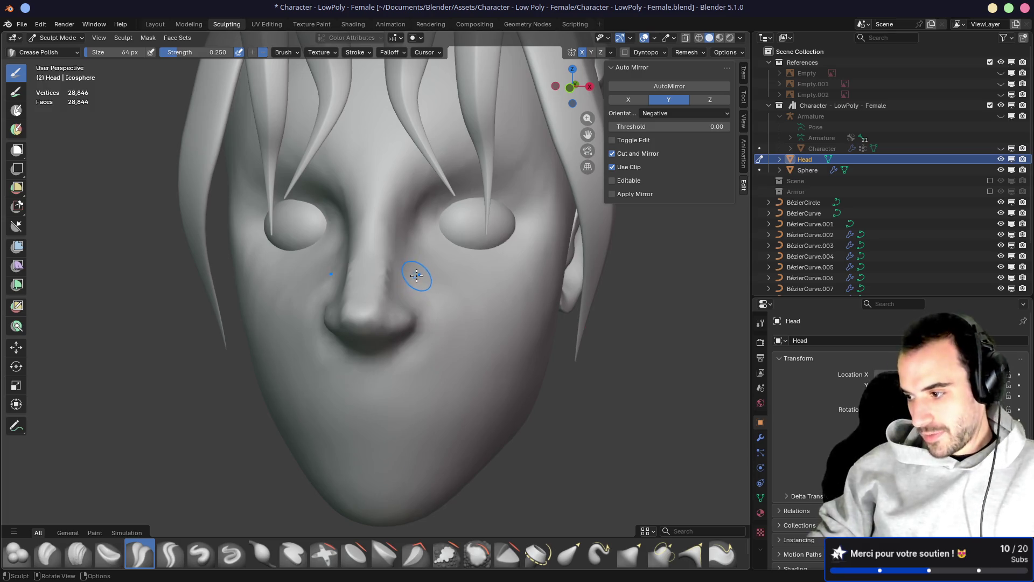
Switch to the Grab brush and enlarge it to 228 px
{"action": "key", "text": "p"}
{"action": "key", "text": "f"}
{"action": "left_click", "coordinate": [461, 349]}
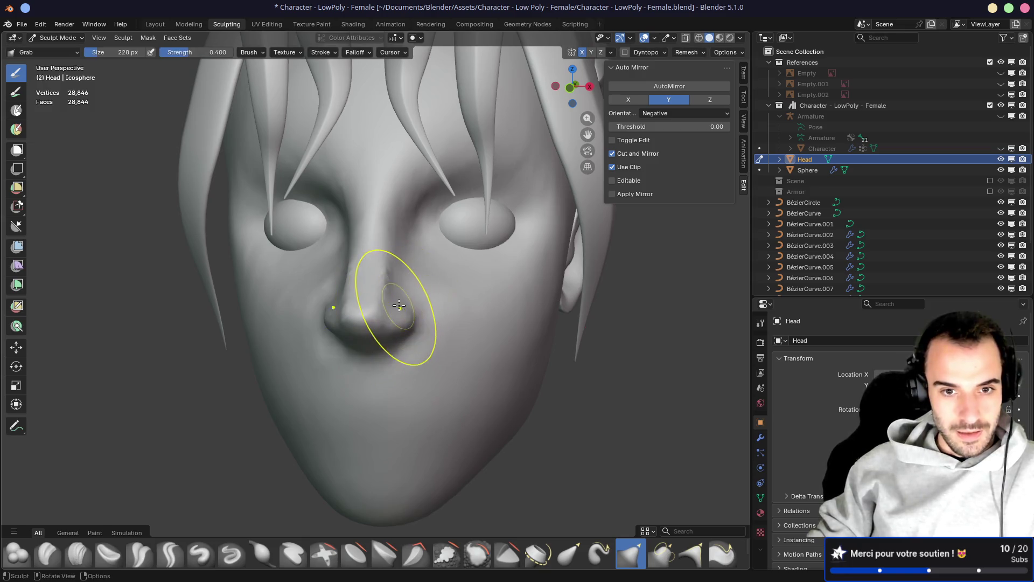
In front orthographic view, pull the nose bridge and tip down and sideways, then inspect
{"action": "key", "text": "KP_1"}
{"action": "left_click_drag", "start_coordinate": [396, 284], "coordinate": [403, 322]}
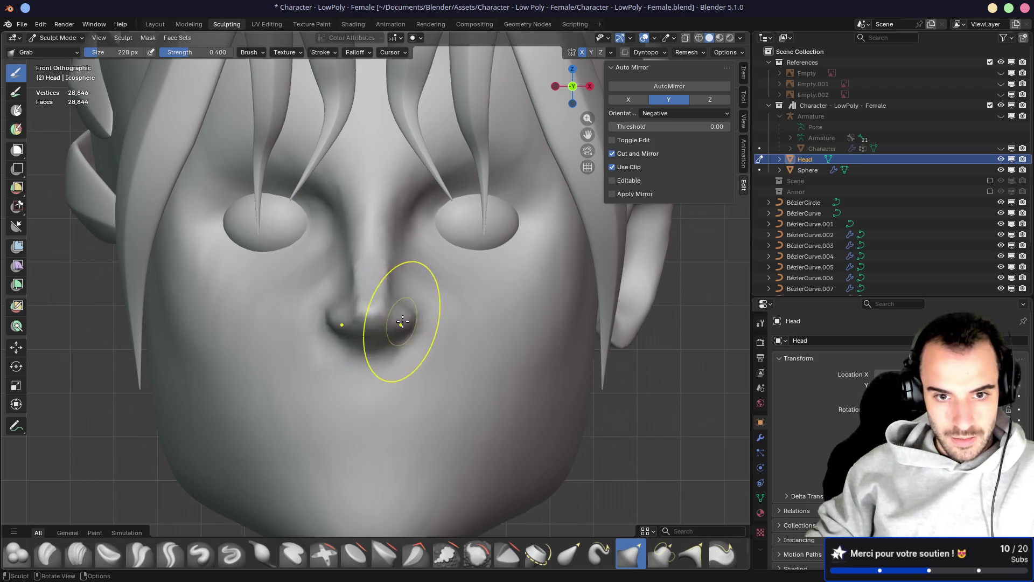
{"action": "left_click_drag", "start_coordinate": [387, 261], "coordinate": [381, 275]}
{"action": "mouse_move", "coordinate": [382, 306]}
{"action": "middle_mouse_down"}
{"action": "mouse_move", "coordinate": [372, 302]}
{"action": "mouse_move", "coordinate": [411, 300]}
{"action": "mouse_move", "coordinate": [405, 283]}
{"action": "mouse_move", "coordinate": [522, 273]}
{"action": "mouse_move", "coordinate": [508, 309]}
{"action": "mouse_move", "coordinate": [399, 275]}
{"action": "mouse_move", "coordinate": [280, 291]}
{"action": "mouse_move", "coordinate": [377, 272]}
{"action": "mouse_move", "coordinate": [462, 308]}
{"action": "middle_mouse_up"}
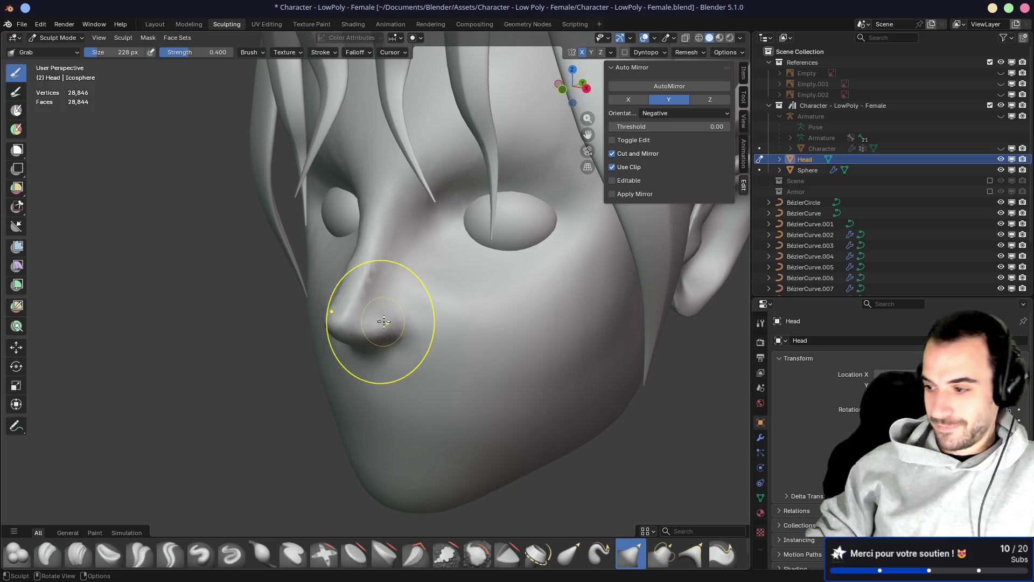
{"action": "mouse_move", "coordinate": [390, 325]}
{"action": "middle_mouse_down"}
{"action": "mouse_move", "coordinate": [388, 242]}
{"action": "mouse_move", "coordinate": [404, 270]}
{"action": "mouse_move", "coordinate": [347, 323]}
{"action": "mouse_move", "coordinate": [397, 302]}
{"action": "middle_mouse_up"}
{"action": "scroll", "coordinate": [346, 323], "scroll_direction": "up", "scroll_amount": 6}
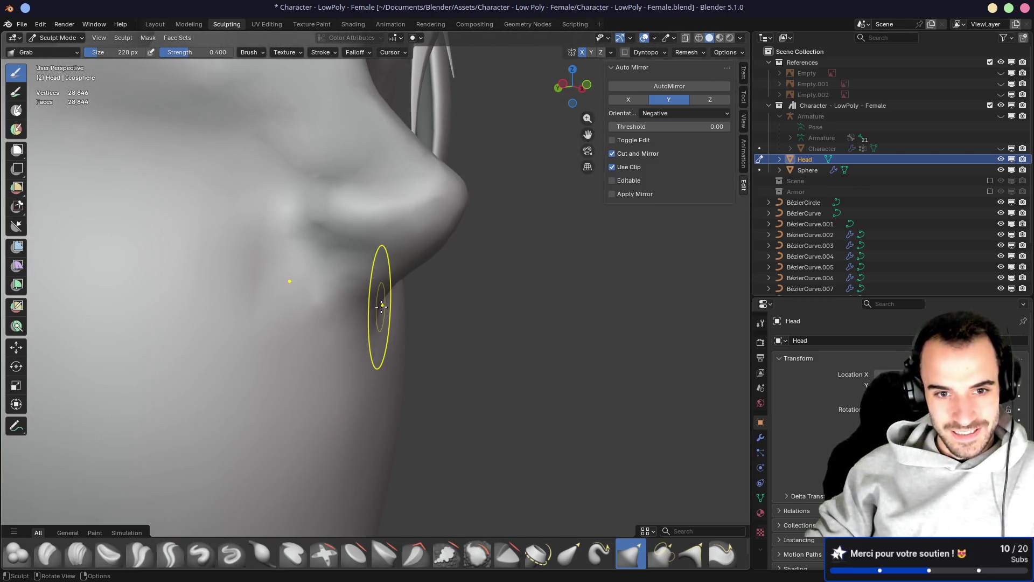
{"action": "mouse_move", "coordinate": [384, 294]}
{"action": "middle_mouse_down"}
{"action": "mouse_move", "coordinate": [356, 294]}
{"action": "mouse_move", "coordinate": [363, 331]}
{"action": "mouse_move", "coordinate": [302, 302]}
{"action": "mouse_move", "coordinate": [453, 323]}
{"action": "mouse_move", "coordinate": [383, 270]}
{"action": "mouse_move", "coordinate": [305, 252]}
{"action": "mouse_move", "coordinate": [324, 282]}
{"action": "mouse_move", "coordinate": [368, 305]}
{"action": "mouse_move", "coordinate": [448, 323]}
{"action": "mouse_move", "coordinate": [339, 301]}
{"action": "mouse_move", "coordinate": [485, 372]}
{"action": "mouse_move", "coordinate": [320, 360]}
{"action": "mouse_move", "coordinate": [323, 347]}
{"action": "mouse_move", "coordinate": [438, 346]}
{"action": "mouse_move", "coordinate": [395, 338]}
{"action": "middle_mouse_up"}
{"action": "scroll", "coordinate": [421, 344], "scroll_direction": "down", "scroll_amount": 5}
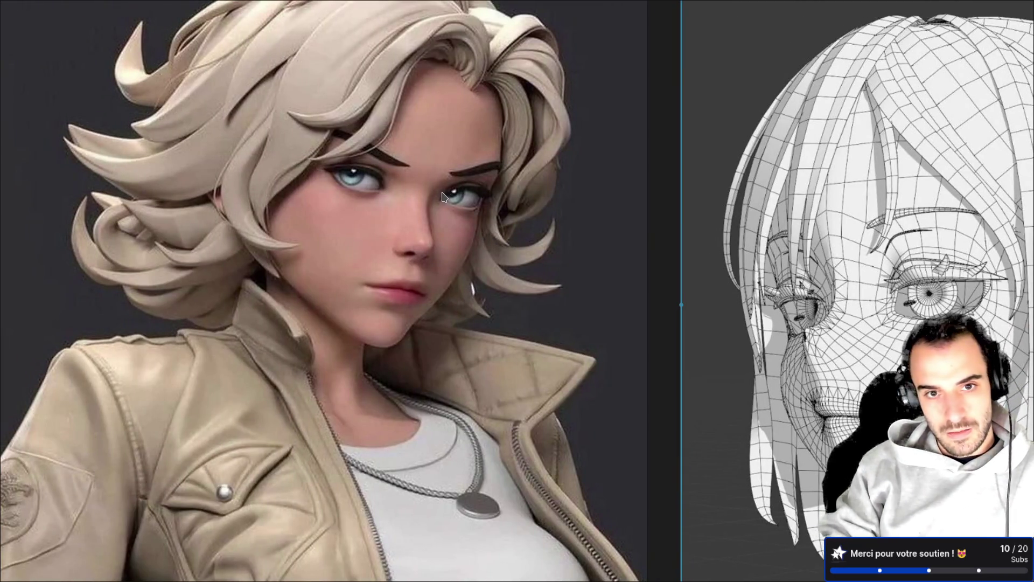
{"action": "scroll", "coordinate": [438, 189], "scroll_direction": "up", "scroll_amount": 4}
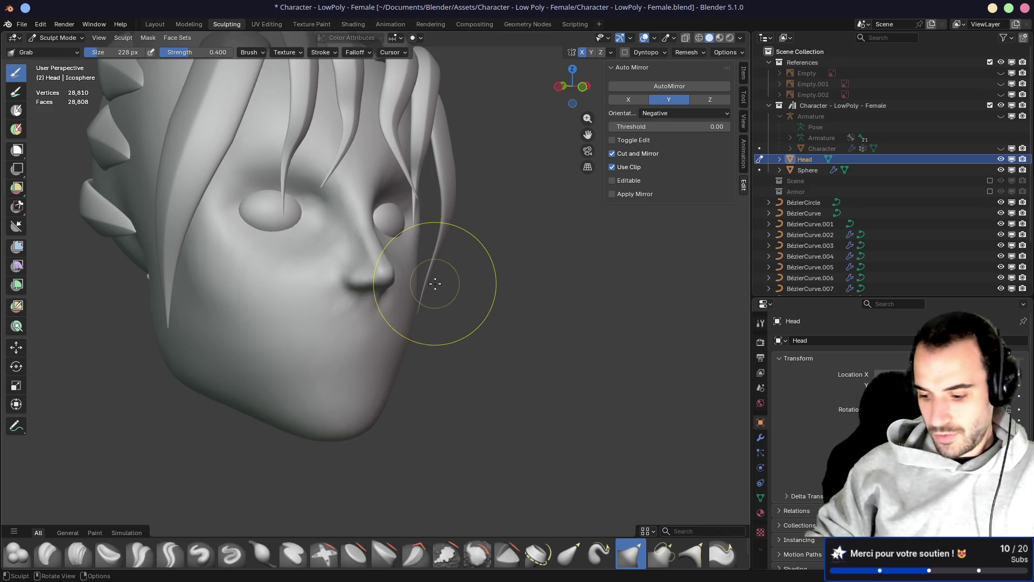
From the front, pull the nose longer and downward with a 290 px Grab brush
{"action": "key", "text": "KP_1"}
{"action": "key", "text": "f"}
{"action": "left_click", "coordinate": [369, 265]}
{"action": "left_click_drag", "start_coordinate": [370, 265], "coordinate": [363, 323]}
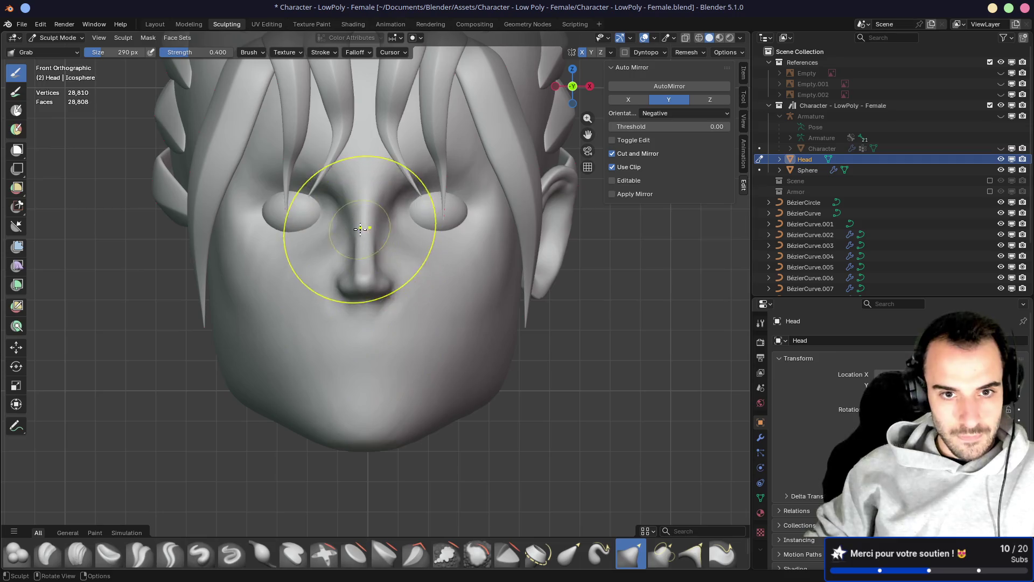
{"action": "mouse_move", "coordinate": [360, 229]}
{"action": "middle_mouse_down"}
{"action": "mouse_move", "coordinate": [471, 245]}
{"action": "mouse_move", "coordinate": [370, 226]}
{"action": "mouse_move", "coordinate": [416, 231]}
{"action": "mouse_move", "coordinate": [379, 196]}
{"action": "mouse_move", "coordinate": [247, 229]}
{"action": "mouse_move", "coordinate": [389, 210]}
{"action": "middle_mouse_up"}
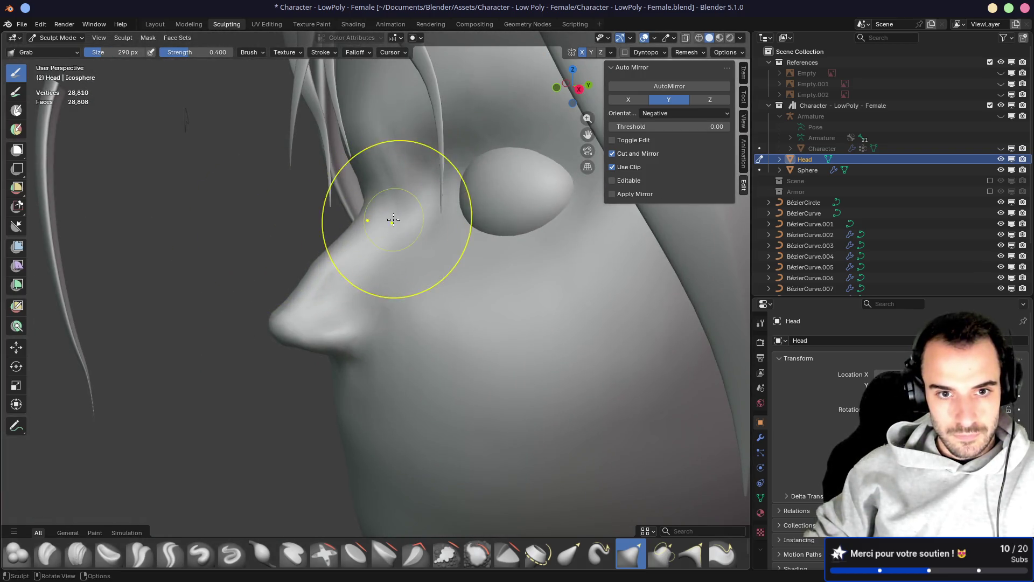
{"action": "mouse_move", "coordinate": [370, 170]}
{"action": "middle_mouse_down"}
{"action": "mouse_move", "coordinate": [416, 203]}
{"action": "mouse_move", "coordinate": [381, 196]}
{"action": "mouse_move", "coordinate": [356, 222]}
{"action": "mouse_move", "coordinate": [294, 223]}
{"action": "middle_mouse_up"}
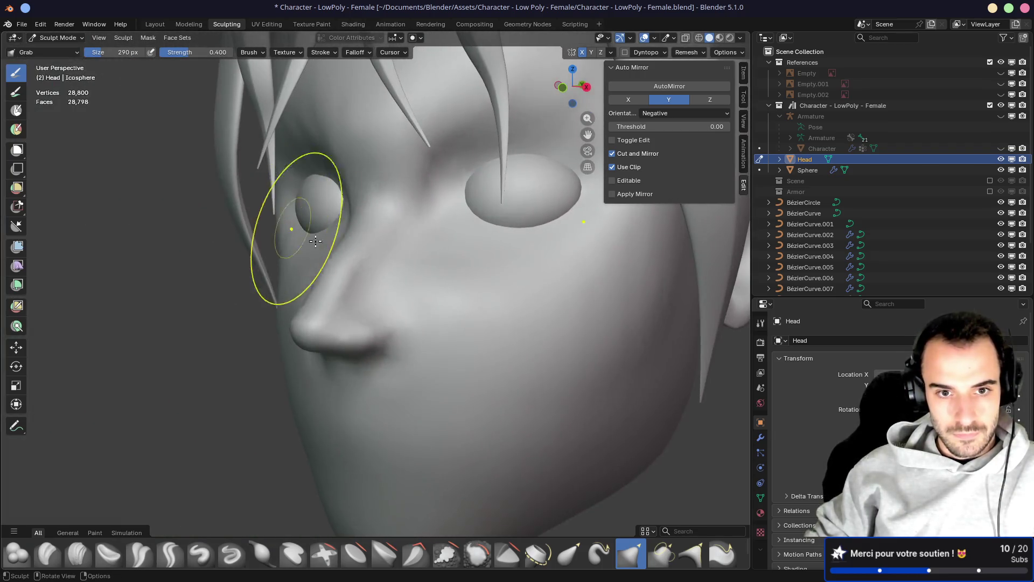
Pull the cheek surface beside the nose with the Grab brush at 190 px
{"action": "key", "text": "f"}
{"action": "left_click", "coordinate": [388, 289]}
{"action": "mouse_move", "coordinate": [388, 288]}
{"action": "middle_mouse_down"}
{"action": "mouse_move", "coordinate": [329, 284]}
{"action": "mouse_move", "coordinate": [381, 277]}
{"action": "middle_mouse_up"}
{"action": "mouse_move", "coordinate": [379, 328]}
{"action": "middle_mouse_down"}
{"action": "mouse_move", "coordinate": [317, 263]}
{"action": "mouse_move", "coordinate": [520, 275]}
{"action": "middle_mouse_up"}
{"action": "key", "text": "bracketright"}
{"action": "key", "text": "bracketright"}
{"action": "key", "text": "bracketright"}
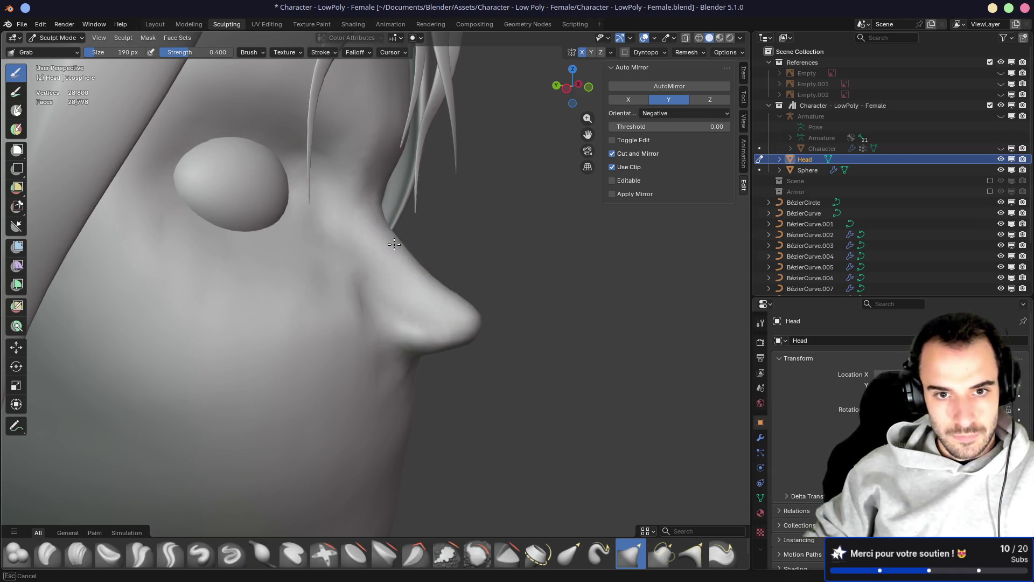
{"action": "mouse_move", "coordinate": [430, 250]}
{"action": "middle_mouse_down"}
{"action": "mouse_move", "coordinate": [323, 254]}
{"action": "mouse_move", "coordinate": [346, 265]}
{"action": "mouse_move", "coordinate": [440, 267]}
{"action": "middle_mouse_up"}
{"action": "left_click_drag", "start_coordinate": [419, 280], "coordinate": [418, 277]}
{"action": "mouse_move", "coordinate": [420, 267]}
{"action": "middle_mouse_down"}
{"action": "mouse_move", "coordinate": [372, 279]}
{"action": "mouse_move", "coordinate": [396, 282]}
{"action": "middle_mouse_up"}
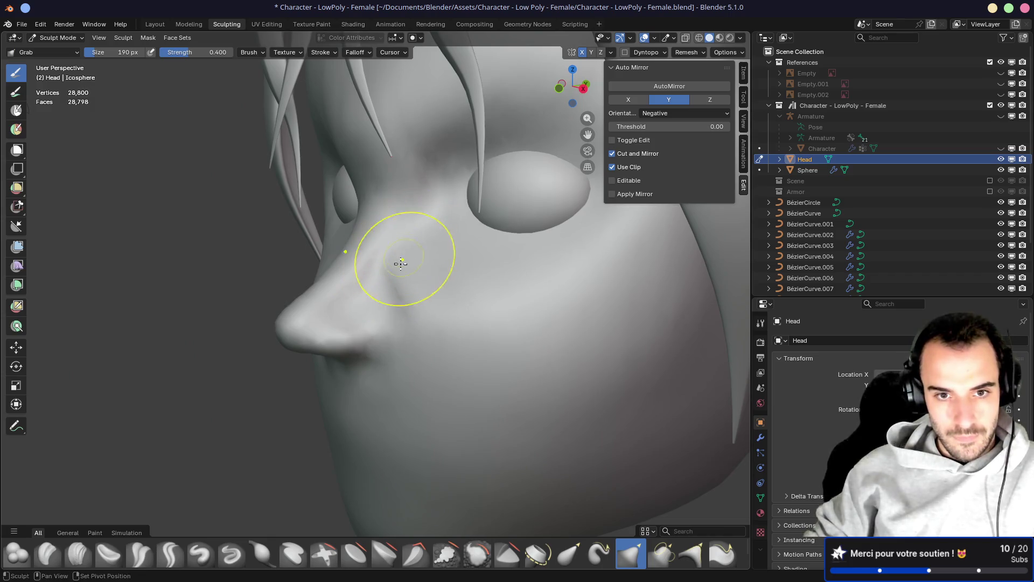
{"action": "mouse_move", "coordinate": [417, 301]}
{"action": "middle_mouse_down"}
{"action": "mouse_move", "coordinate": [555, 282]}
{"action": "mouse_move", "coordinate": [388, 270]}
{"action": "mouse_move", "coordinate": [377, 256]}
{"action": "mouse_move", "coordinate": [478, 261]}
{"action": "middle_mouse_up"}
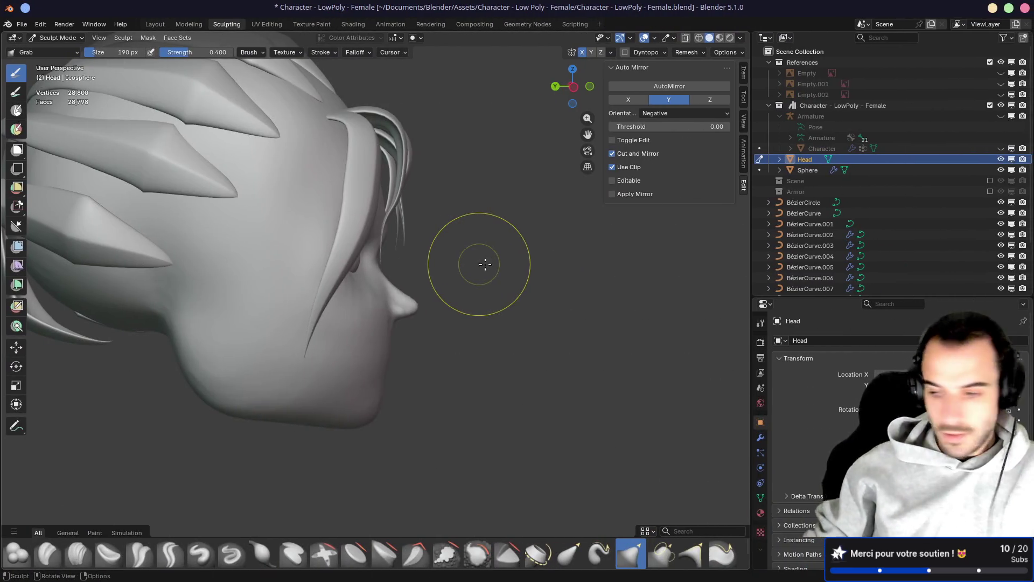
{"action": "mouse_move", "coordinate": [418, 342]}
{"action": "middle_mouse_down"}
{"action": "mouse_move", "coordinate": [421, 302]}
{"action": "mouse_move", "coordinate": [260, 304]}
{"action": "mouse_move", "coordinate": [355, 265]}
{"action": "mouse_move", "coordinate": [393, 273]}
{"action": "mouse_move", "coordinate": [347, 208]}
{"action": "middle_mouse_up"}
Pull the nose area down and left with the Grab brush at 242 px
{"action": "key", "text": "f"}
{"action": "left_click", "coordinate": [373, 241]}
{"action": "middle_click_drag", "start_coordinate": [372, 241], "coordinate": [360, 222]}
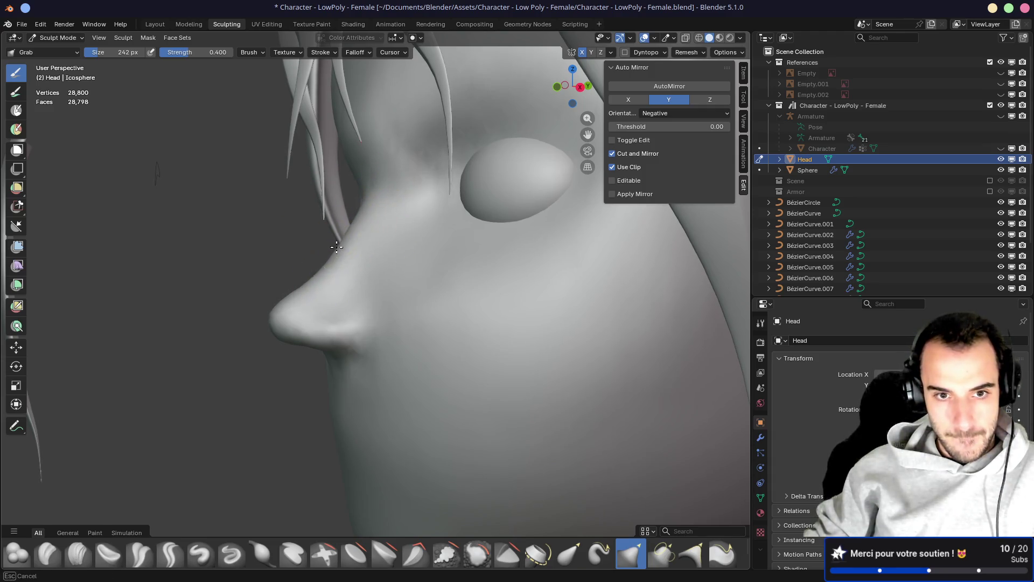
{"action": "left_click_drag", "start_coordinate": [312, 266], "coordinate": [295, 318]}
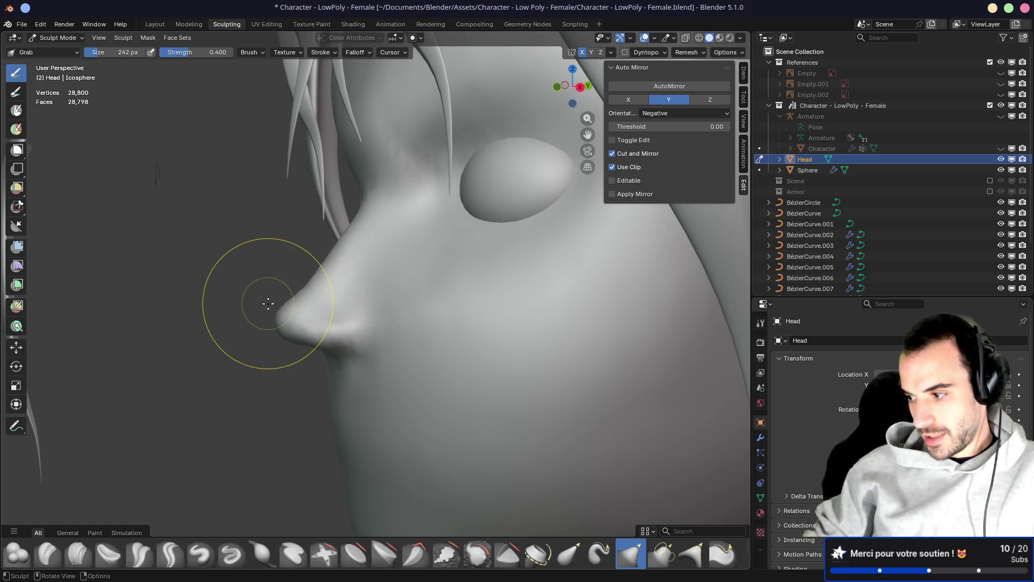
{"action": "mouse_move", "coordinate": [247, 301]}
{"action": "middle_mouse_down"}
{"action": "mouse_move", "coordinate": [442, 315]}
{"action": "mouse_move", "coordinate": [410, 323]}
{"action": "mouse_move", "coordinate": [323, 304]}
{"action": "mouse_move", "coordinate": [356, 344]}
{"action": "middle_mouse_up"}
Define the nostril creases with Crease Polish at 92 px, then return to Grab
{"action": "key", "text": "shift+c"}
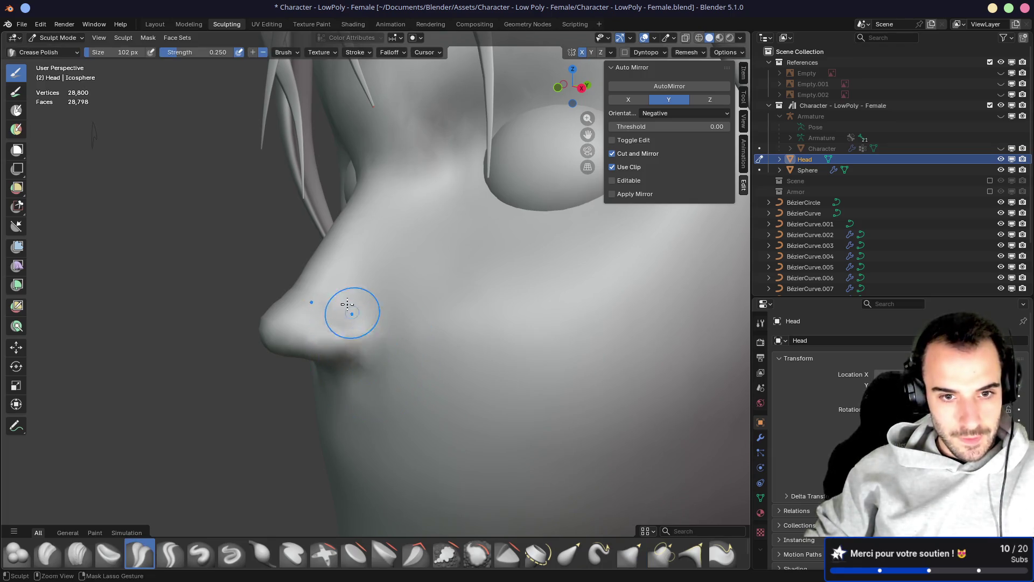
{"action": "middle_click_drag", "start_coordinate": [382, 346], "coordinate": [376, 306]}
{"action": "mouse_move", "coordinate": [408, 371]}
{"action": "middle_mouse_down"}
{"action": "mouse_move", "coordinate": [360, 340]}
{"action": "mouse_move", "coordinate": [438, 330]}
{"action": "mouse_move", "coordinate": [361, 301]}
{"action": "middle_mouse_up"}
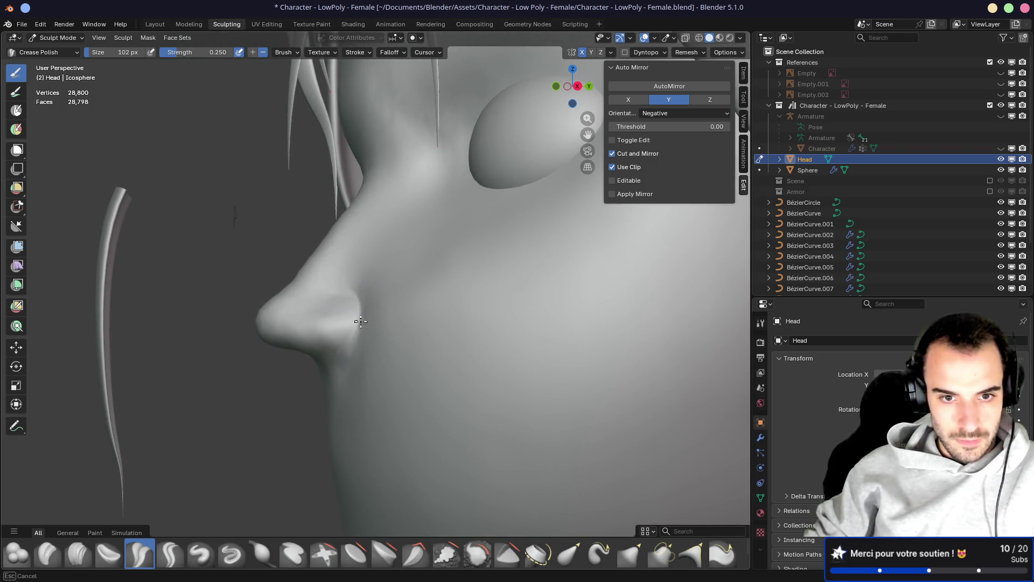
{"action": "mouse_move", "coordinate": [340, 348]}
{"action": "middle_mouse_down"}
{"action": "mouse_move", "coordinate": [439, 351]}
{"action": "mouse_move", "coordinate": [354, 341]}
{"action": "middle_mouse_up"}
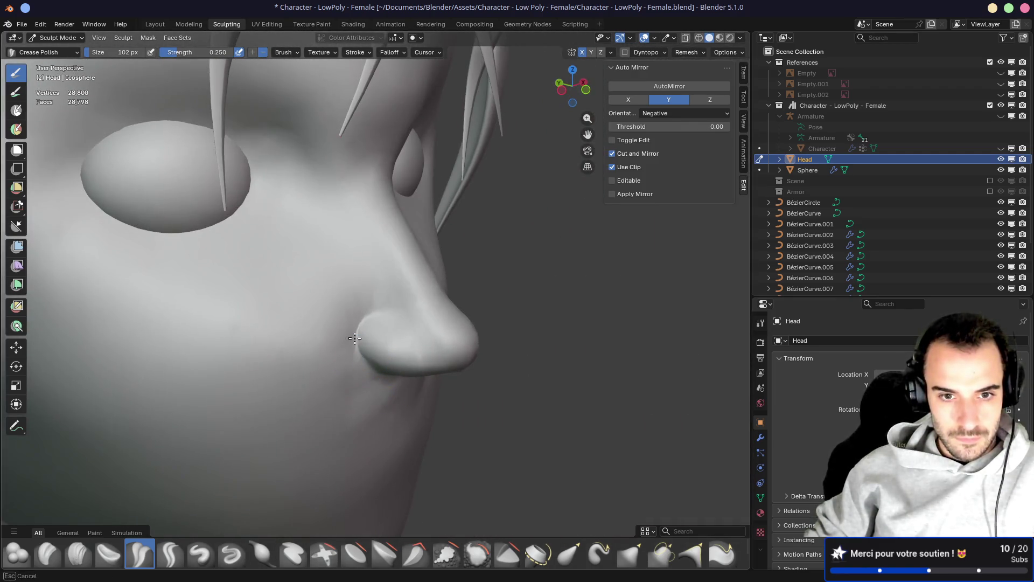
{"action": "key", "text": "f"}
{"action": "left_click", "coordinate": [450, 321]}
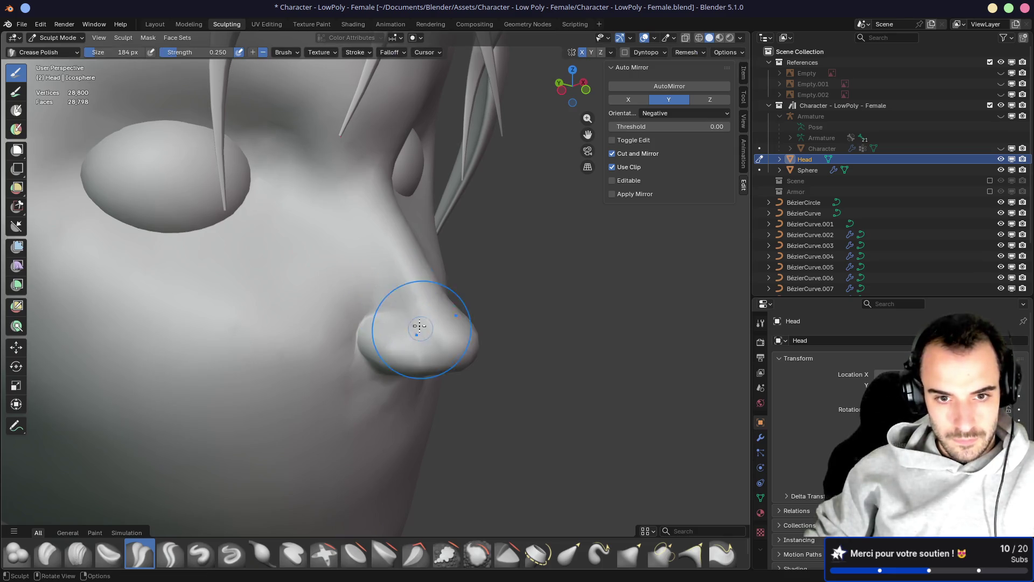
{"action": "key", "text": "f"}
{"action": "left_click", "coordinate": [404, 337]}
{"action": "mouse_move", "coordinate": [397, 323]}
{"action": "middle_mouse_down"}
{"action": "mouse_move", "coordinate": [201, 339]}
{"action": "mouse_move", "coordinate": [405, 339]}
{"action": "middle_mouse_up"}
{"action": "key", "text": "g"}
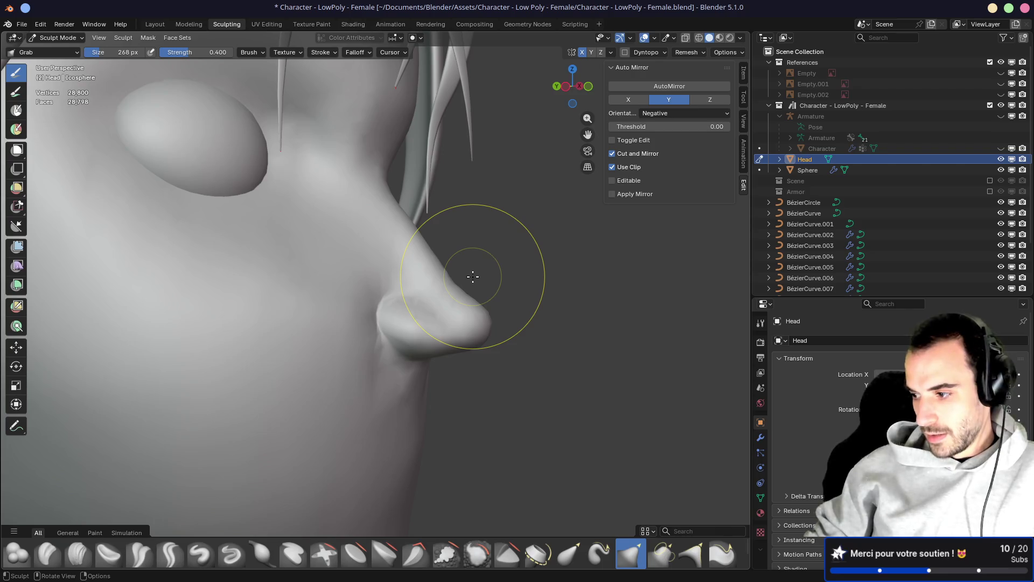
Pull along the nose bridge profile with the Grab brush enlarged to 300 px
{"action": "middle_click_drag", "start_coordinate": [468, 248], "coordinate": [440, 265]}
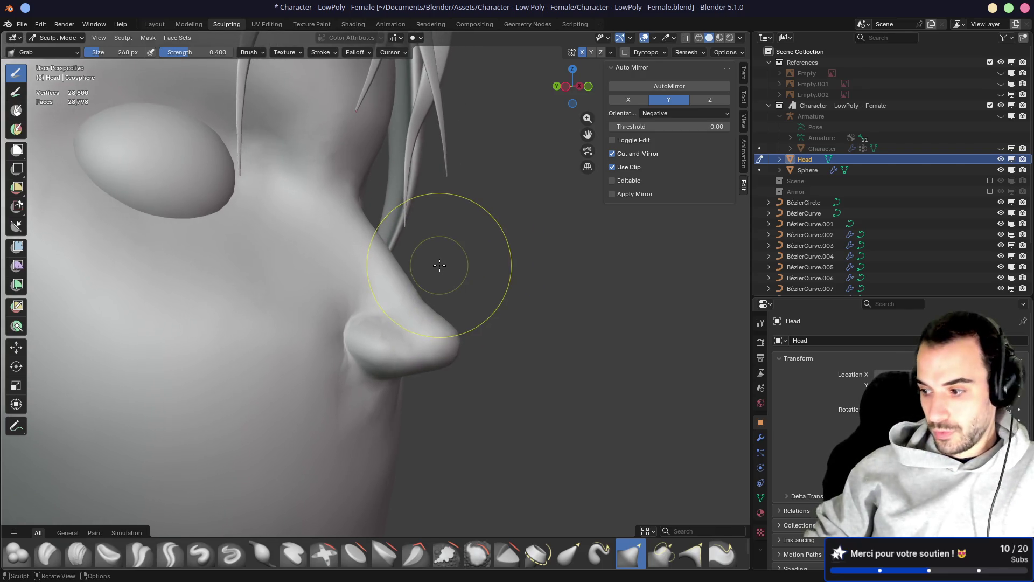
{"action": "key", "text": "f"}
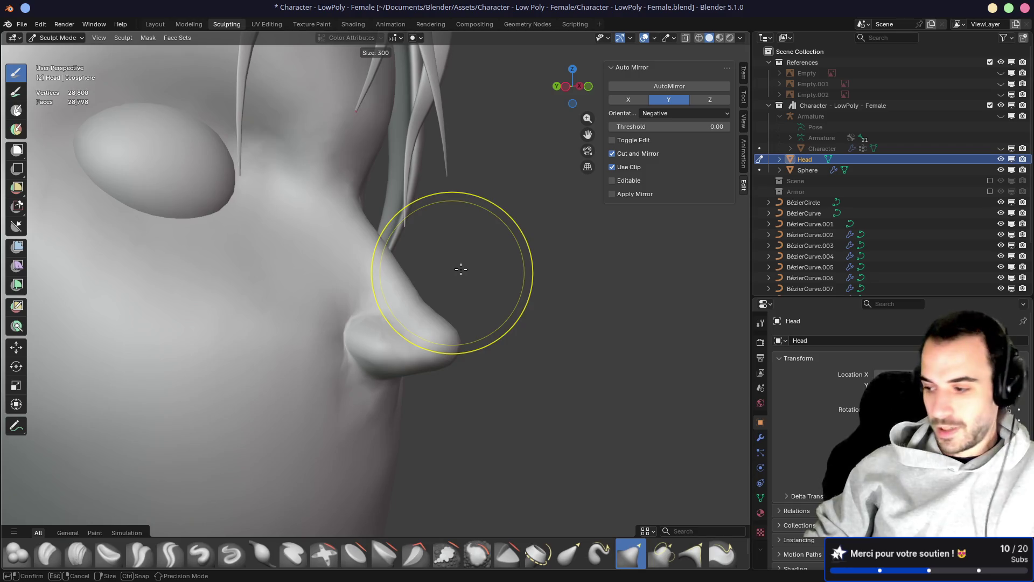
{"action": "left_click", "coordinate": [461, 269]}
{"action": "mouse_move", "coordinate": [460, 268]}
{"action": "middle_mouse_down"}
{"action": "mouse_move", "coordinate": [286, 268]}
{"action": "mouse_move", "coordinate": [520, 281]}
{"action": "mouse_move", "coordinate": [220, 286]}
{"action": "mouse_move", "coordinate": [484, 267]}
{"action": "mouse_move", "coordinate": [275, 284]}
{"action": "mouse_move", "coordinate": [150, 273]}
{"action": "mouse_move", "coordinate": [492, 281]}
{"action": "mouse_move", "coordinate": [381, 323]}
{"action": "middle_mouse_up"}
{"action": "scroll", "coordinate": [339, 266], "scroll_direction": "down", "scroll_amount": 4}
{"action": "scroll", "coordinate": [339, 266], "scroll_direction": "down", "scroll_amount": 3}
{"action": "scroll", "coordinate": [386, 281], "scroll_direction": "up", "scroll_amount": 3}
{"action": "scroll", "coordinate": [395, 318], "scroll_direction": "up", "scroll_amount": 3}
{"action": "mouse_move", "coordinate": [372, 269]}
{"action": "middle_mouse_down"}
{"action": "mouse_move", "coordinate": [415, 289]}
{"action": "mouse_move", "coordinate": [427, 257]}
{"action": "middle_mouse_up"}
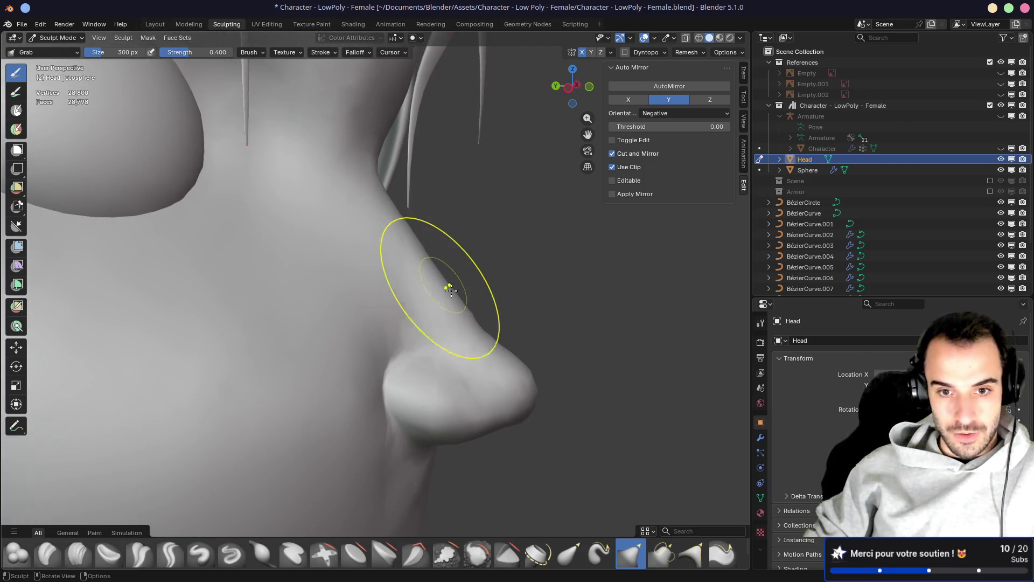
{"action": "mouse_move", "coordinate": [477, 320]}
{"action": "middle_mouse_down"}
{"action": "mouse_move", "coordinate": [280, 306]}
{"action": "mouse_move", "coordinate": [292, 302]}
{"action": "middle_mouse_up"}
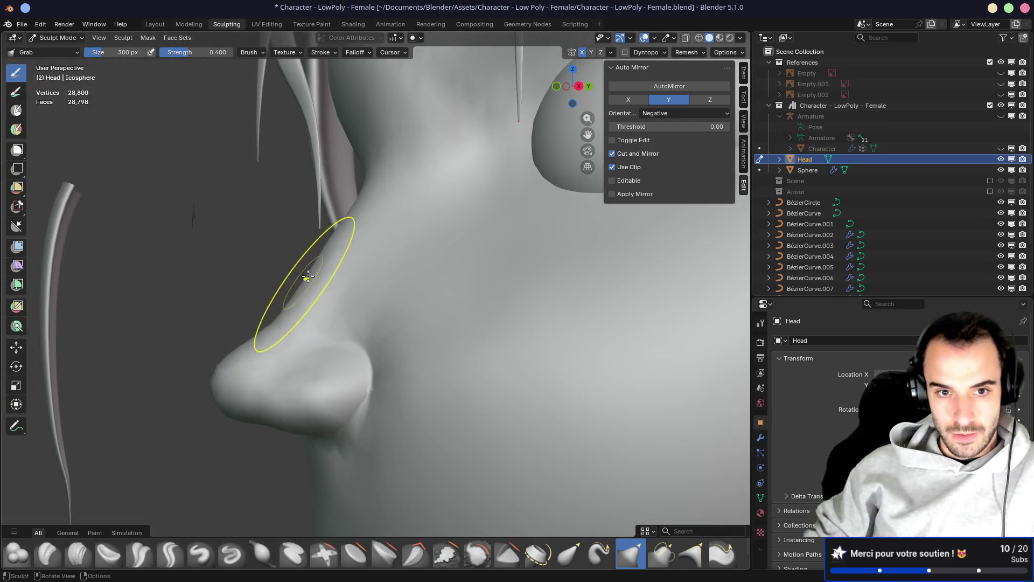
{"action": "mouse_move", "coordinate": [334, 245]}
{"action": "middle_mouse_down"}
{"action": "mouse_move", "coordinate": [461, 242]}
{"action": "mouse_move", "coordinate": [369, 271]}
{"action": "mouse_move", "coordinate": [399, 307]}
{"action": "mouse_move", "coordinate": [471, 305]}
{"action": "middle_mouse_up"}
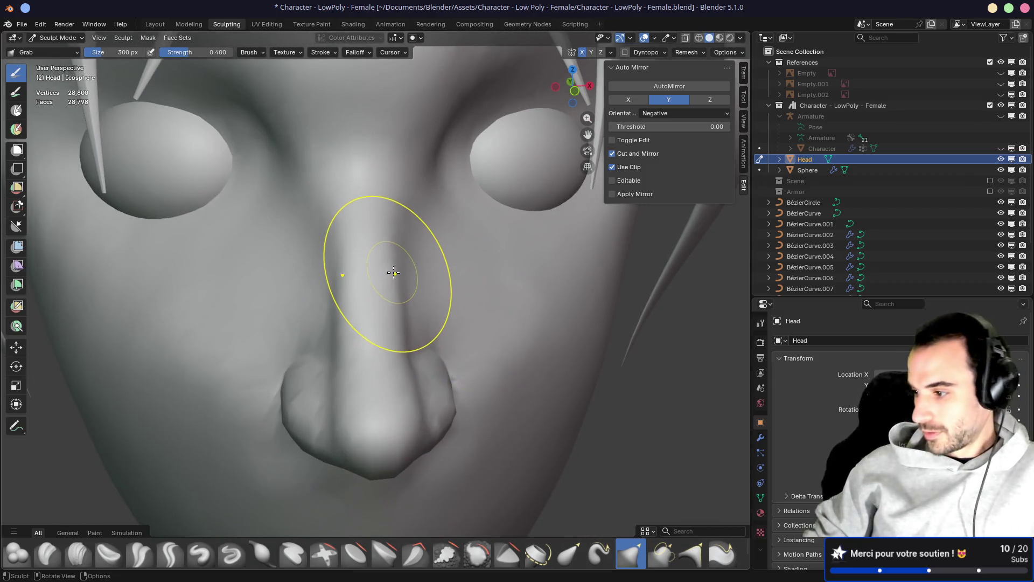
{"action": "mouse_move", "coordinate": [393, 272]}
{"action": "middle_mouse_down"}
{"action": "mouse_move", "coordinate": [323, 269]}
{"action": "mouse_move", "coordinate": [446, 261]}
{"action": "mouse_move", "coordinate": [286, 272]}
{"action": "middle_mouse_up"}
{"action": "mouse_move", "coordinate": [362, 318]}
{"action": "middle_mouse_down"}
{"action": "mouse_move", "coordinate": [344, 302]}
{"action": "mouse_move", "coordinate": [385, 296]}
{"action": "mouse_move", "coordinate": [480, 312]}
{"action": "middle_mouse_up"}
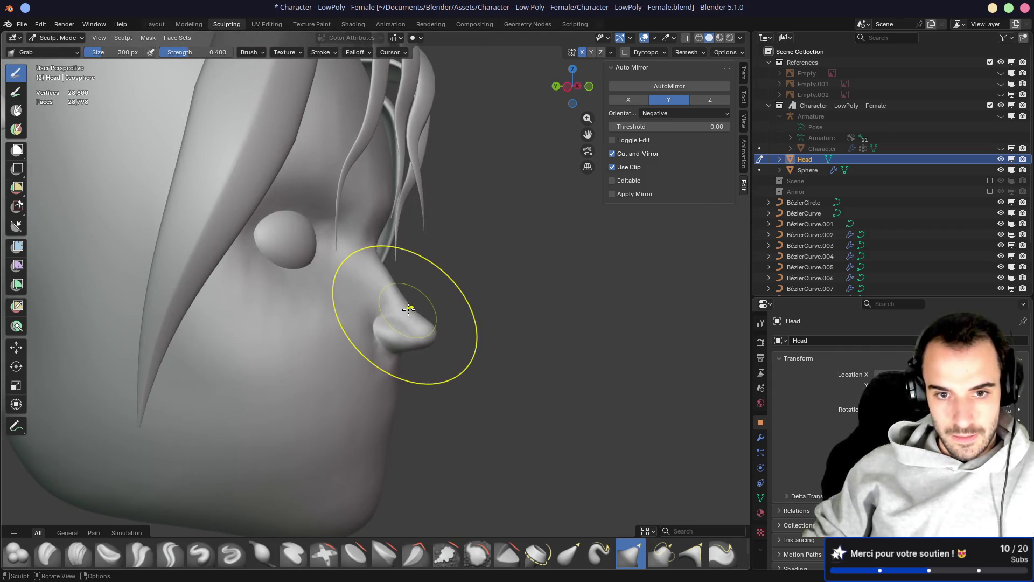
Shrink the Grab brush to 114 px and refine the nose and lower cheek
{"action": "key", "text": "f"}
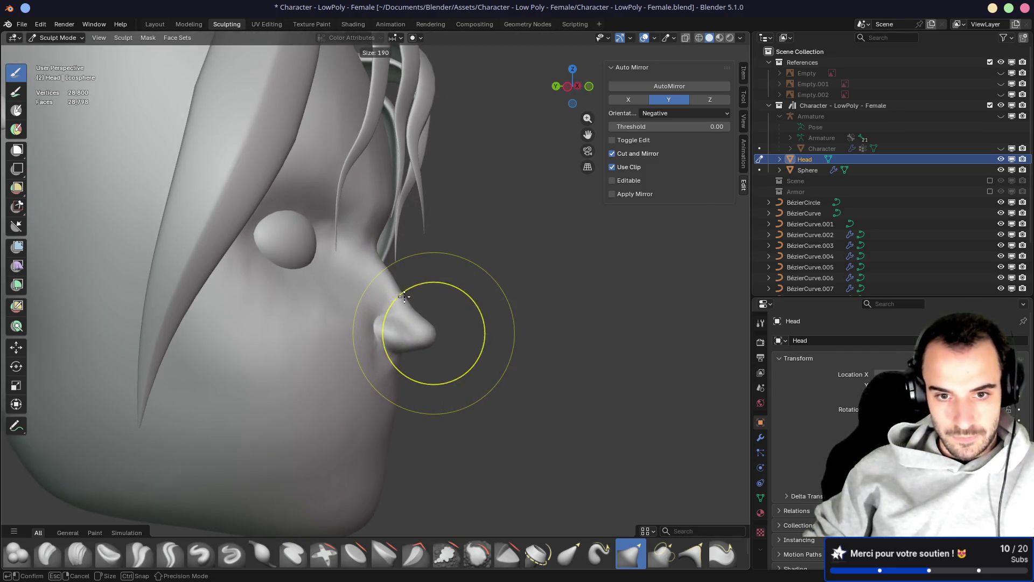
{"action": "left_click", "coordinate": [383, 262]}
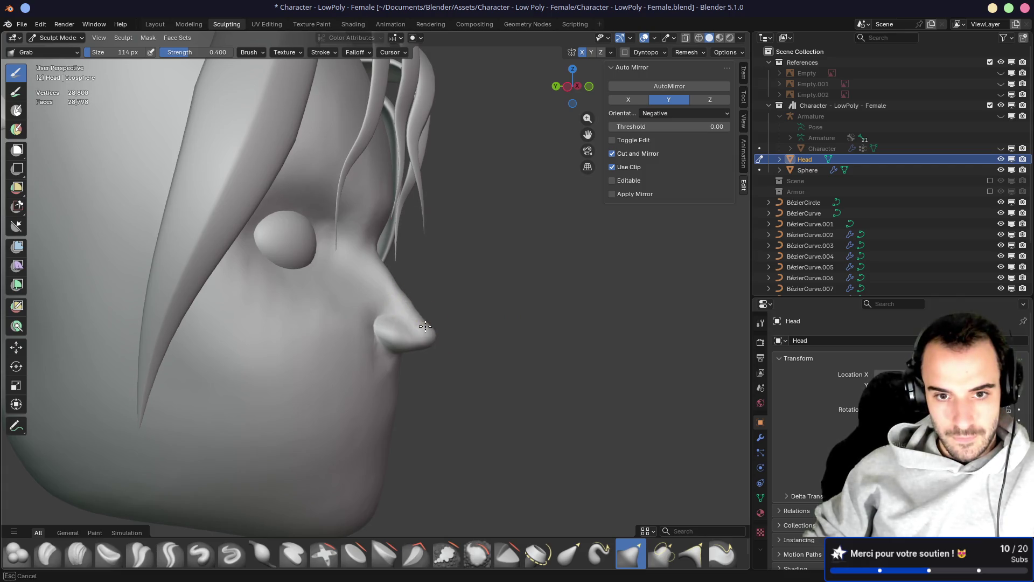
{"action": "middle_click_drag", "start_coordinate": [389, 278], "coordinate": [431, 299]}
{"action": "scroll", "coordinate": [431, 302], "scroll_direction": "up", "scroll_amount": 6}
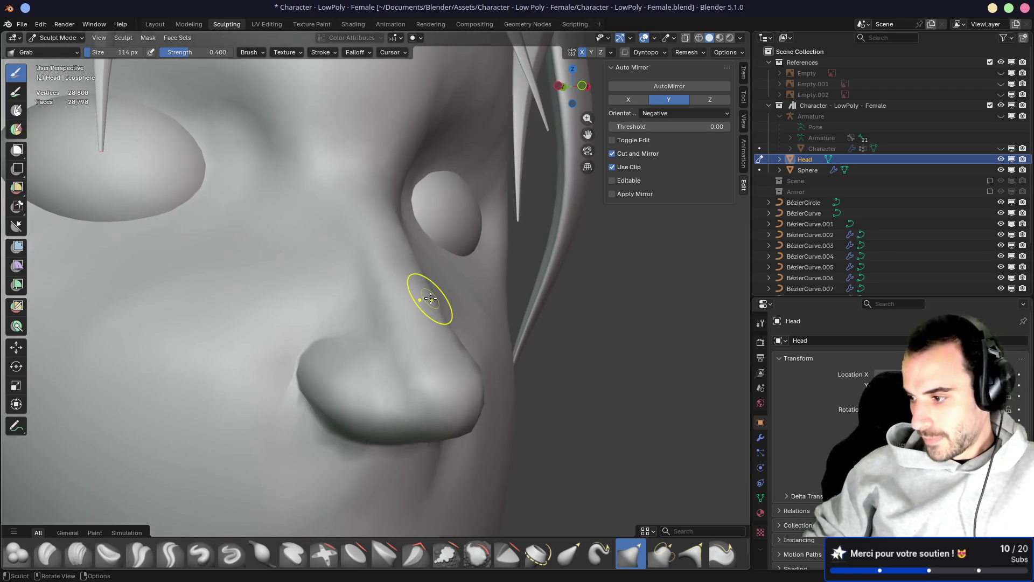
{"action": "scroll", "coordinate": [431, 299], "scroll_direction": "down", "scroll_amount": 8}
{"action": "mouse_move", "coordinate": [307, 261]}
{"action": "middle_mouse_down"}
{"action": "mouse_move", "coordinate": [404, 233]}
{"action": "mouse_move", "coordinate": [422, 262]}
{"action": "mouse_move", "coordinate": [347, 258]}
{"action": "middle_mouse_up"}
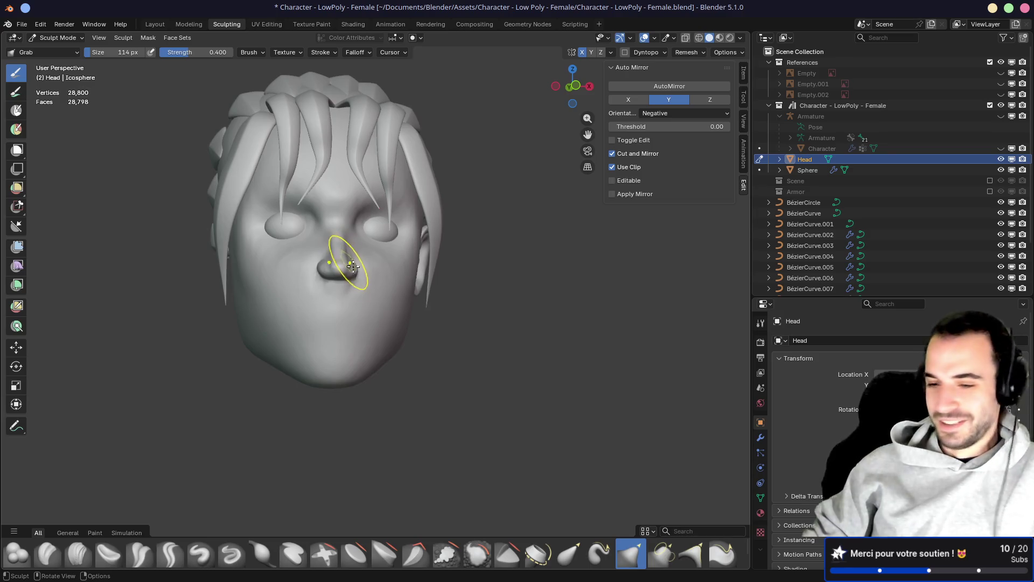
{"action": "scroll", "coordinate": [342, 308], "scroll_direction": "up", "scroll_amount": 2}
{"action": "mouse_move", "coordinate": [342, 307]}
{"action": "middle_mouse_down"}
{"action": "mouse_move", "coordinate": [286, 300]}
{"action": "mouse_move", "coordinate": [341, 296]}
{"action": "mouse_move", "coordinate": [353, 318]}
{"action": "middle_mouse_up"}
{"action": "scroll", "coordinate": [335, 318], "scroll_direction": "up", "scroll_amount": 2}
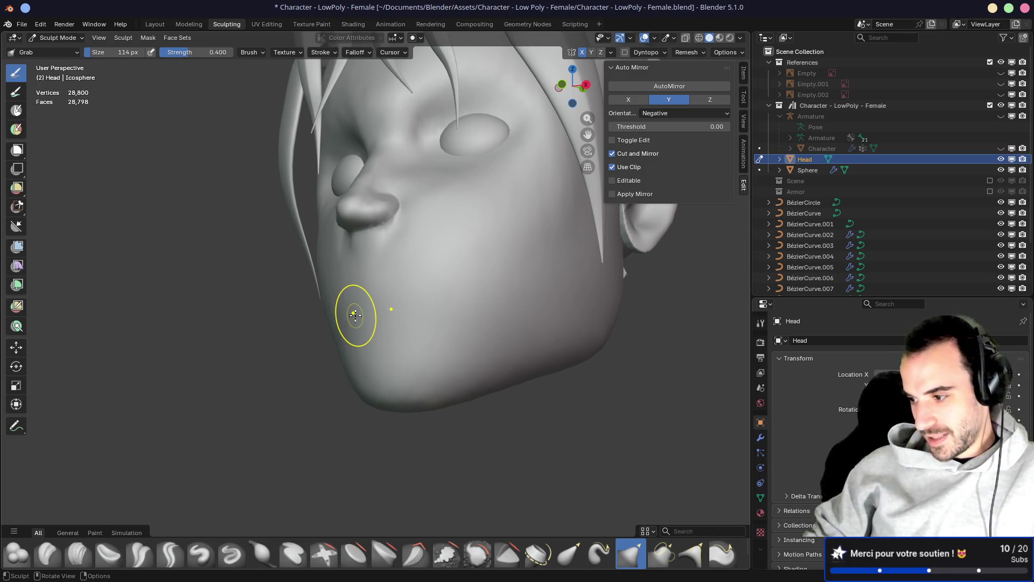
{"action": "mouse_move", "coordinate": [323, 312]}
{"action": "middle_mouse_down"}
{"action": "mouse_move", "coordinate": [369, 307]}
{"action": "mouse_move", "coordinate": [390, 328]}
{"action": "mouse_move", "coordinate": [336, 286]}
{"action": "middle_mouse_up"}
{"action": "scroll", "coordinate": [367, 300], "scroll_direction": "up", "scroll_amount": 3}
{"action": "scroll", "coordinate": [391, 320], "scroll_direction": "down", "scroll_amount": 3}
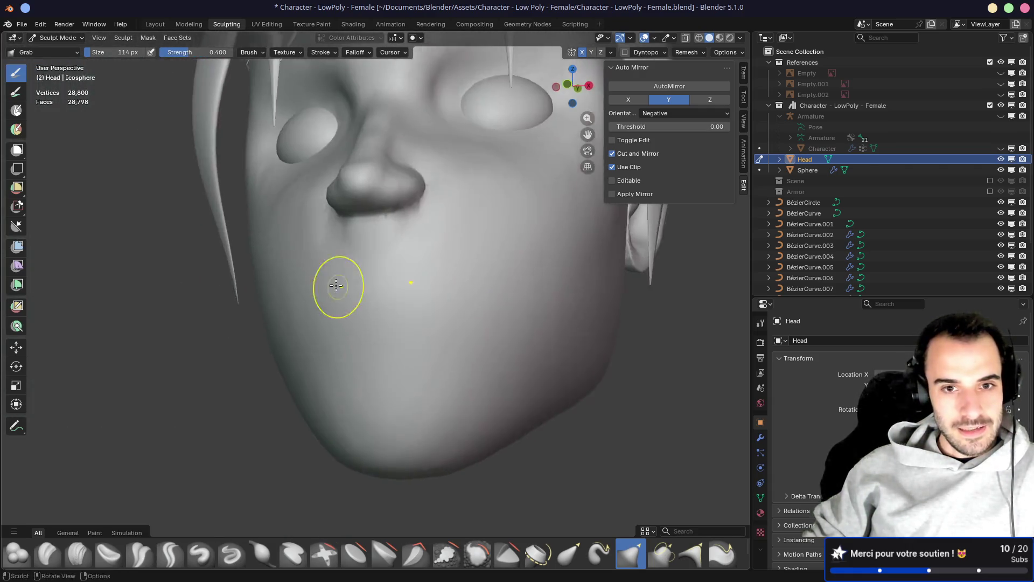
{"action": "mouse_move", "coordinate": [427, 287]}
{"action": "middle_mouse_down"}
{"action": "mouse_move", "coordinate": [406, 294]}
{"action": "mouse_move", "coordinate": [437, 293]}
{"action": "mouse_move", "coordinate": [413, 228]}
{"action": "middle_mouse_up"}
{"action": "key", "text": "shift+c"}
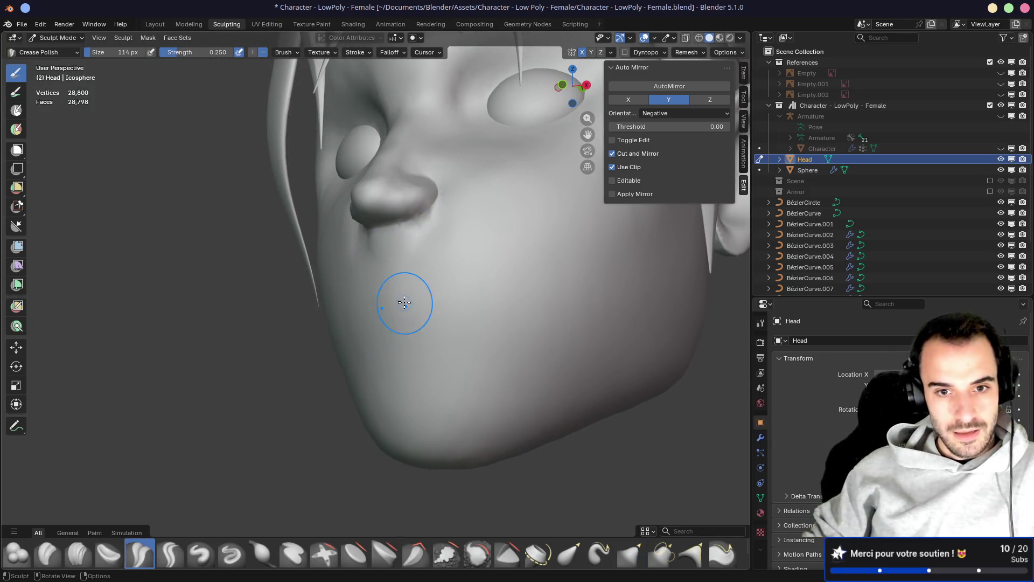
Undo the last Grab stroke on the nose and inspect the head from several angles
{"action": "mouse_move", "coordinate": [354, 232]}
{"action": "middle_mouse_down"}
{"action": "mouse_move", "coordinate": [405, 235]}
{"action": "mouse_move", "coordinate": [421, 215]}
{"action": "middle_mouse_up"}
{"action": "key", "text": "ctrl+z"}
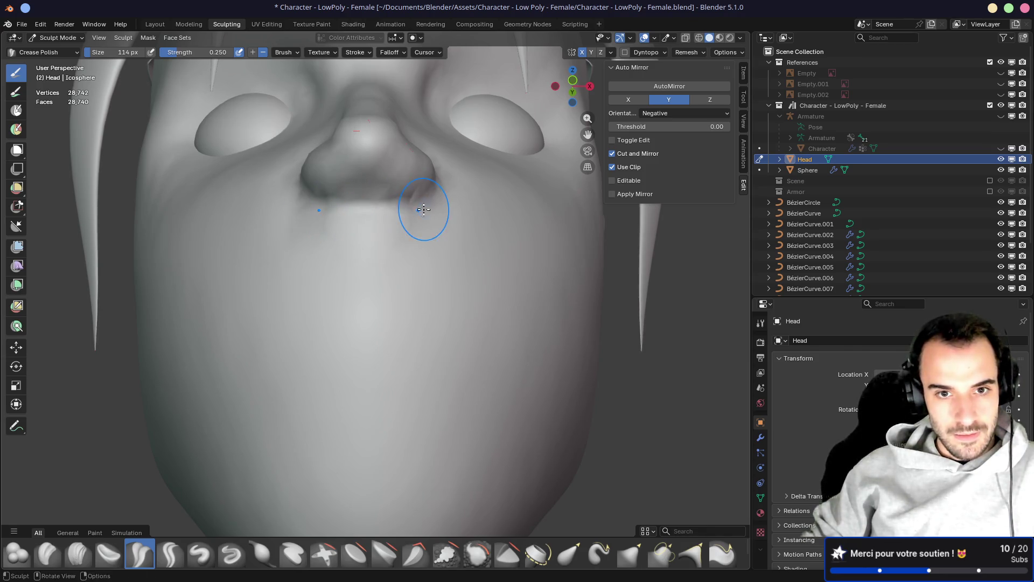
{"action": "mouse_move", "coordinate": [371, 209]}
{"action": "middle_mouse_down"}
{"action": "mouse_move", "coordinate": [455, 155]}
{"action": "mouse_move", "coordinate": [435, 240]}
{"action": "mouse_move", "coordinate": [455, 287]}
{"action": "middle_mouse_up"}
{"action": "mouse_move", "coordinate": [458, 173]}
{"action": "middle_mouse_down"}
{"action": "mouse_move", "coordinate": [430, 218]}
{"action": "mouse_move", "coordinate": [350, 210]}
{"action": "middle_mouse_up"}
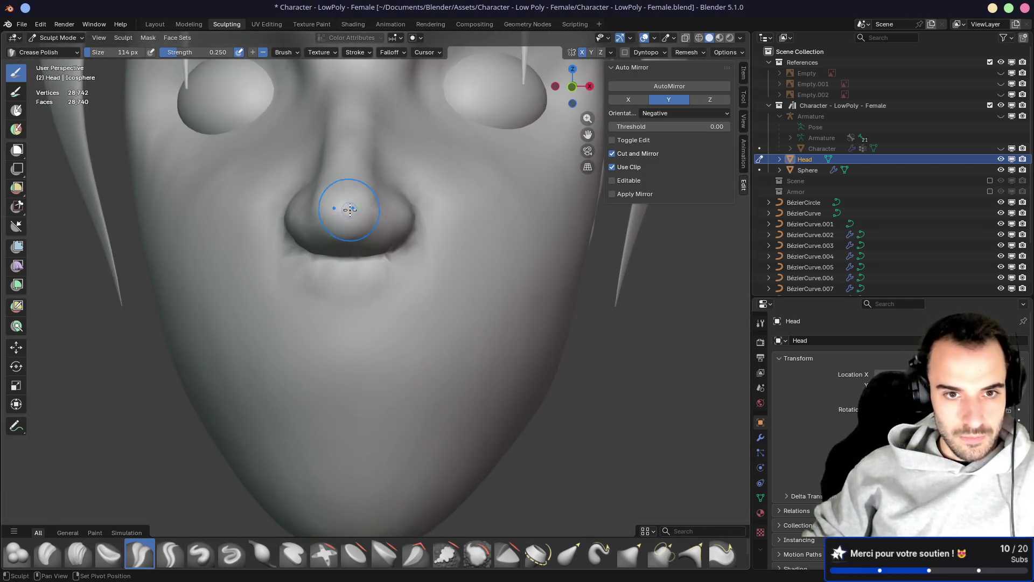
{"action": "middle_click_drag", "start_coordinate": [412, 223], "coordinate": [371, 223]}
{"action": "mouse_move", "coordinate": [401, 264]}
{"action": "middle_mouse_down"}
{"action": "mouse_move", "coordinate": [469, 272]}
{"action": "mouse_move", "coordinate": [444, 273]}
{"action": "mouse_move", "coordinate": [416, 219]}
{"action": "mouse_move", "coordinate": [415, 248]}
{"action": "mouse_move", "coordinate": [347, 260]}
{"action": "mouse_move", "coordinate": [340, 244]}
{"action": "mouse_move", "coordinate": [466, 259]}
{"action": "mouse_move", "coordinate": [455, 243]}
{"action": "mouse_move", "coordinate": [464, 242]}
{"action": "mouse_move", "coordinate": [297, 244]}
{"action": "mouse_move", "coordinate": [471, 249]}
{"action": "mouse_move", "coordinate": [373, 277]}
{"action": "middle_mouse_up"}
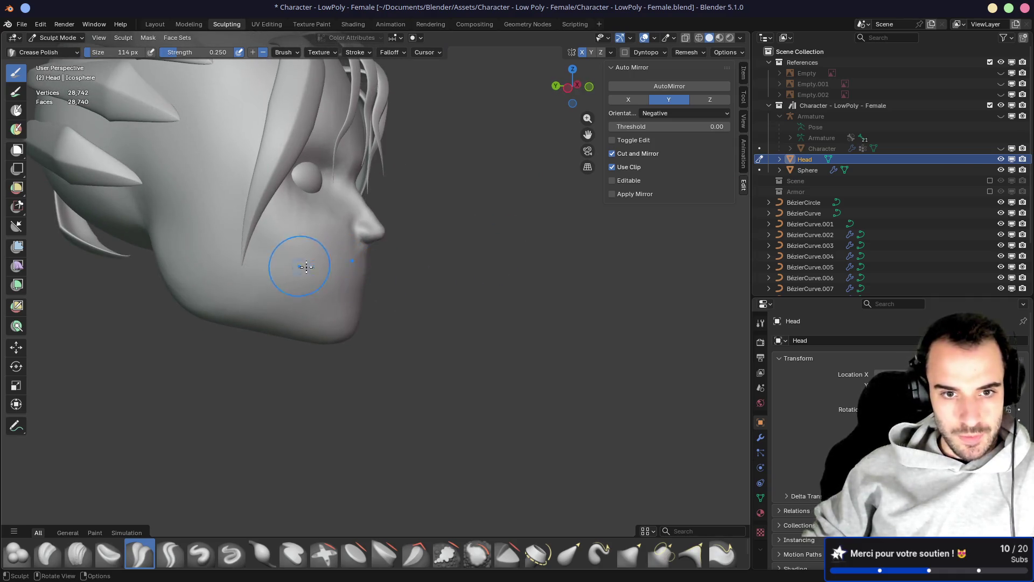
{"action": "mouse_move", "coordinate": [287, 276]}
{"action": "middle_mouse_down"}
{"action": "mouse_move", "coordinate": [342, 287]}
{"action": "mouse_move", "coordinate": [476, 269]}
{"action": "mouse_move", "coordinate": [411, 244]}
{"action": "mouse_move", "coordinate": [419, 240]}
{"action": "mouse_move", "coordinate": [534, 245]}
{"action": "mouse_move", "coordinate": [438, 245]}
{"action": "mouse_move", "coordinate": [433, 259]}
{"action": "mouse_move", "coordinate": [448, 251]}
{"action": "mouse_move", "coordinate": [383, 266]}
{"action": "mouse_move", "coordinate": [378, 252]}
{"action": "middle_mouse_up"}
{"action": "scroll", "coordinate": [378, 250], "scroll_direction": "up", "scroll_amount": 3}
{"action": "key", "text": "x"}
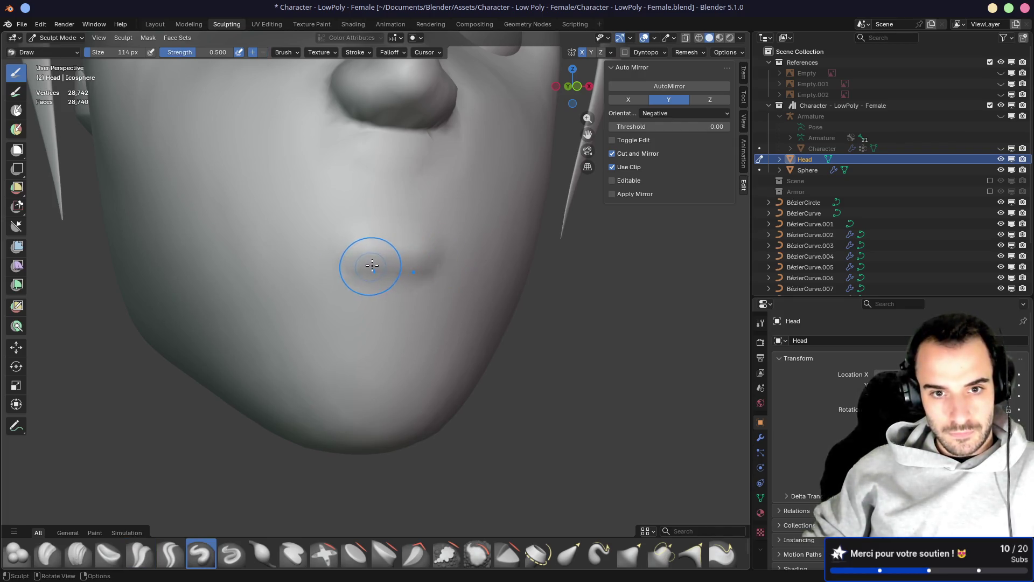
Draw a raised lip ridge, crease the groove under the nose, and smooth the lips with Crease Polish
{"action": "left_click_drag", "start_coordinate": [372, 266], "coordinate": [436, 263]}
{"action": "left_click_drag", "start_coordinate": [334, 293], "coordinate": [388, 293]}
{"action": "mouse_move", "coordinate": [388, 293]}
{"action": "middle_mouse_down"}
{"action": "mouse_move", "coordinate": [462, 295]}
{"action": "mouse_move", "coordinate": [286, 300]}
{"action": "mouse_move", "coordinate": [279, 288]}
{"action": "middle_mouse_up"}
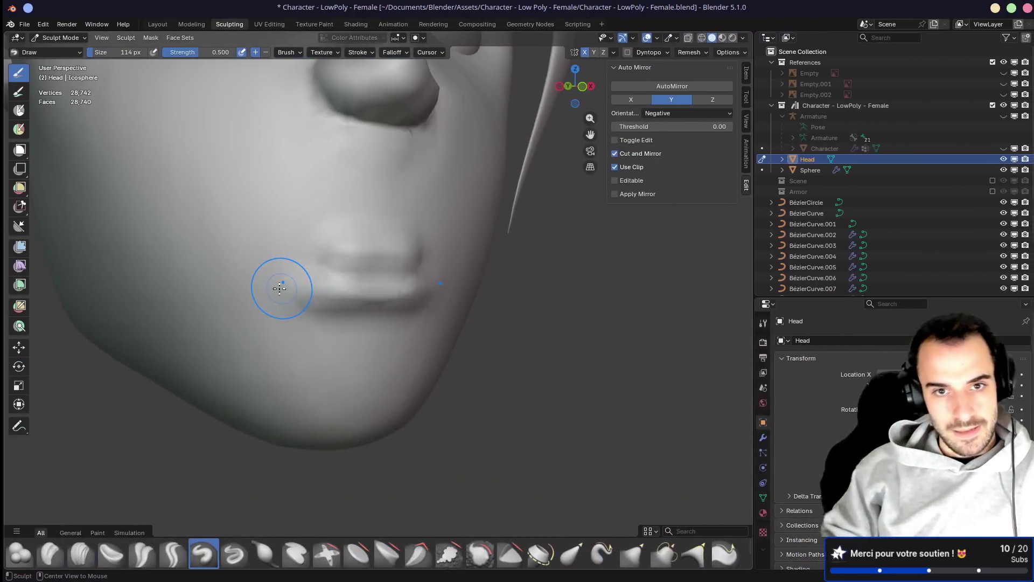
{"action": "mouse_move", "coordinate": [322, 233]}
{"action": "middle_mouse_down"}
{"action": "mouse_move", "coordinate": [374, 238]}
{"action": "mouse_move", "coordinate": [370, 228]}
{"action": "middle_mouse_up"}
{"action": "key", "text": "shift+c"}
{"action": "mouse_move", "coordinate": [397, 173]}
{"action": "left_mouse_down"}
{"action": "mouse_move", "coordinate": [407, 203]}
{"action": "mouse_move", "coordinate": [396, 209]}
{"action": "left_mouse_up"}
{"action": "mouse_move", "coordinate": [396, 209]}
{"action": "middle_mouse_down"}
{"action": "mouse_move", "coordinate": [463, 180]}
{"action": "mouse_move", "coordinate": [388, 192]}
{"action": "mouse_move", "coordinate": [375, 163]}
{"action": "mouse_move", "coordinate": [446, 189]}
{"action": "mouse_move", "coordinate": [312, 237]}
{"action": "mouse_move", "coordinate": [260, 219]}
{"action": "mouse_move", "coordinate": [303, 215]}
{"action": "middle_mouse_up"}
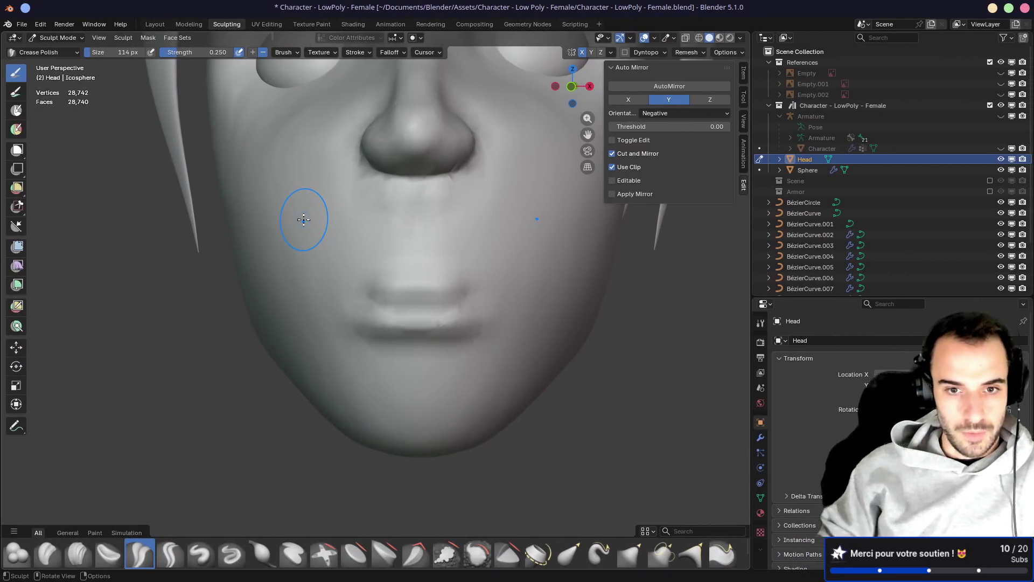
{"action": "key", "text": "f"}
{"action": "left_click", "coordinate": [438, 312]}
{"action": "left_click_drag", "start_coordinate": [438, 312], "coordinate": [439, 328]}
{"action": "mouse_move", "coordinate": [439, 328]}
{"action": "middle_mouse_down"}
{"action": "mouse_move", "coordinate": [430, 365]}
{"action": "mouse_move", "coordinate": [424, 282]}
{"action": "middle_mouse_up"}
Add lip bulges with a 110 px Draw brush, undo them, and select Clay Strips
{"action": "key", "text": "x"}
{"action": "scroll", "coordinate": [424, 282], "scroll_direction": "up", "scroll_amount": 2}
{"action": "key", "text": "f"}
{"action": "left_click", "coordinate": [376, 206]}
{"action": "mouse_move", "coordinate": [376, 206]}
{"action": "middle_mouse_down"}
{"action": "mouse_move", "coordinate": [404, 266]}
{"action": "mouse_move", "coordinate": [381, 219]}
{"action": "mouse_move", "coordinate": [386, 230]}
{"action": "middle_mouse_up"}
{"action": "key", "text": "f"}
{"action": "left_click", "coordinate": [379, 197]}
{"action": "mouse_move", "coordinate": [355, 216]}
{"action": "left_mouse_down"}
{"action": "mouse_move", "coordinate": [383, 203]}
{"action": "mouse_move", "coordinate": [385, 211]}
{"action": "mouse_move", "coordinate": [363, 195]}
{"action": "mouse_move", "coordinate": [453, 209]}
{"action": "mouse_move", "coordinate": [474, 224]}
{"action": "mouse_move", "coordinate": [417, 244]}
{"action": "left_mouse_up"}
{"action": "mouse_move", "coordinate": [373, 240]}
{"action": "middle_mouse_down"}
{"action": "mouse_move", "coordinate": [343, 229]}
{"action": "mouse_move", "coordinate": [384, 225]}
{"action": "middle_mouse_up"}
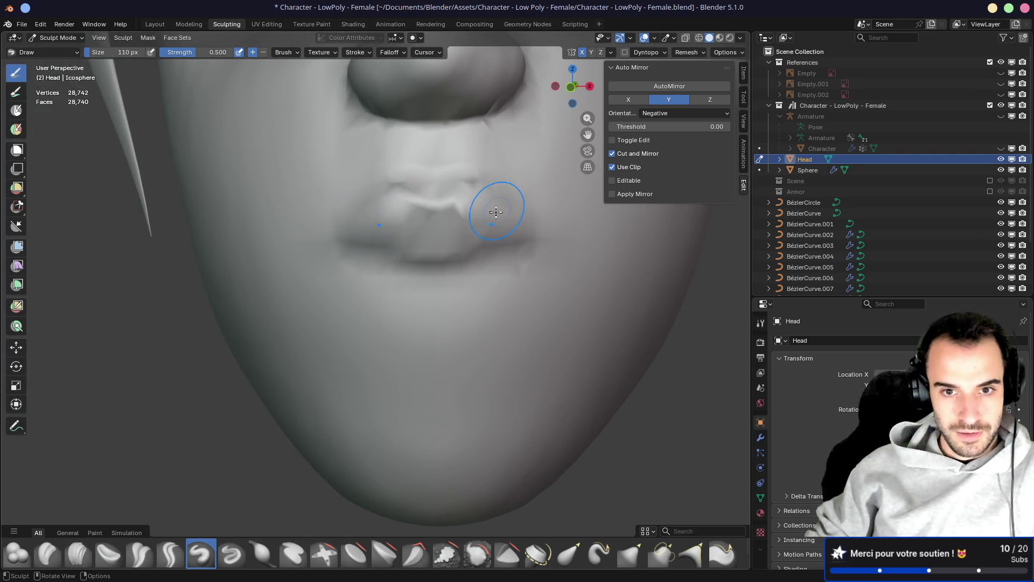
{"action": "left_click_drag", "start_coordinate": [497, 211], "coordinate": [468, 248]}
{"action": "key", "text": "ctrl+z"}
{"action": "key", "text": "ctrl+z"}
{"action": "key", "text": "ctrl+z"}
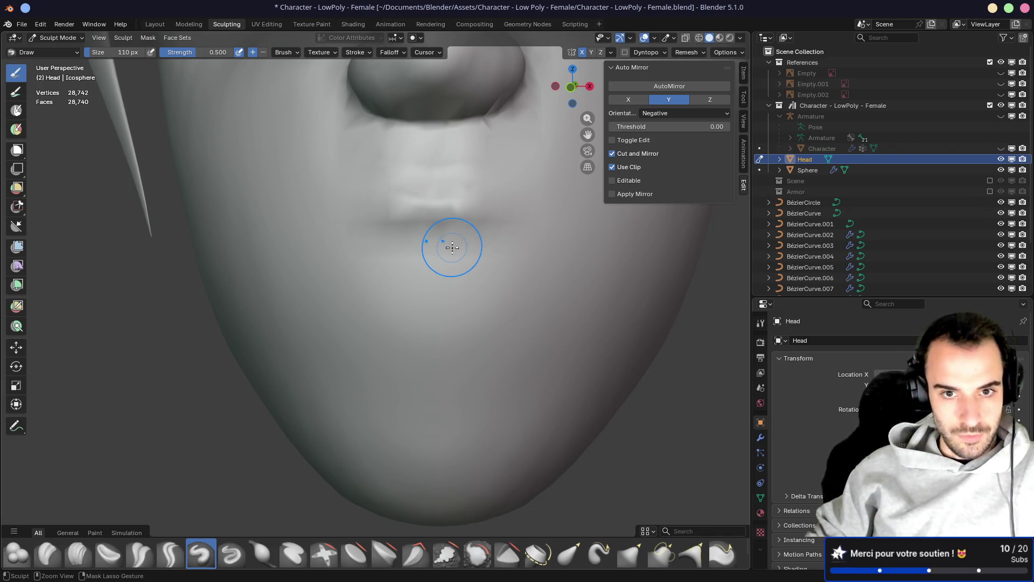
{"action": "key", "text": "ctrl+z"}
{"action": "key", "text": "c"}
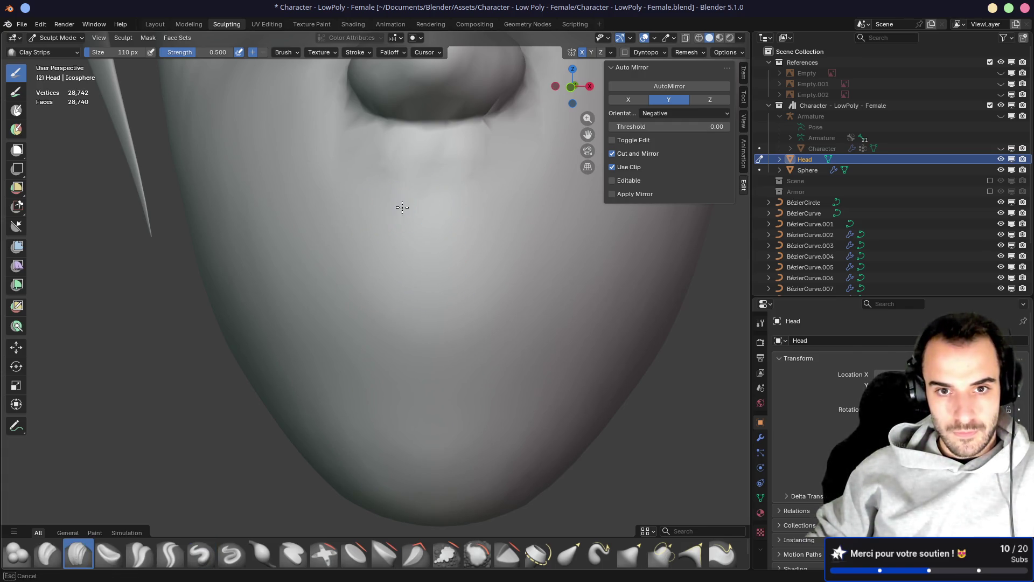
Lay Clay Strips strokes below the nose to form the upper and lower lips
{"action": "left_click_drag", "start_coordinate": [401, 209], "coordinate": [473, 212]}
{"action": "middle_click_drag", "start_coordinate": [473, 211], "coordinate": [342, 226]}
{"action": "left_click_drag", "start_coordinate": [341, 226], "coordinate": [439, 203]}
{"action": "mouse_move", "coordinate": [438, 203]}
{"action": "middle_mouse_down"}
{"action": "mouse_move", "coordinate": [487, 199]}
{"action": "mouse_move", "coordinate": [365, 208]}
{"action": "mouse_move", "coordinate": [393, 196]}
{"action": "mouse_move", "coordinate": [346, 273]}
{"action": "middle_mouse_up"}
{"action": "left_click_drag", "start_coordinate": [346, 272], "coordinate": [371, 301]}
{"action": "mouse_move", "coordinate": [372, 302]}
{"action": "middle_mouse_down"}
{"action": "mouse_move", "coordinate": [324, 283]}
{"action": "mouse_move", "coordinate": [451, 301]}
{"action": "mouse_move", "coordinate": [435, 297]}
{"action": "middle_mouse_up"}
{"action": "middle_click_drag", "start_coordinate": [498, 299], "coordinate": [543, 300]}
{"action": "left_click_drag", "start_coordinate": [517, 297], "coordinate": [496, 296]}
Inspect the new lips from profile, three-quarter and frontal angles
{"action": "middle_click_drag", "start_coordinate": [490, 307], "coordinate": [507, 327]}
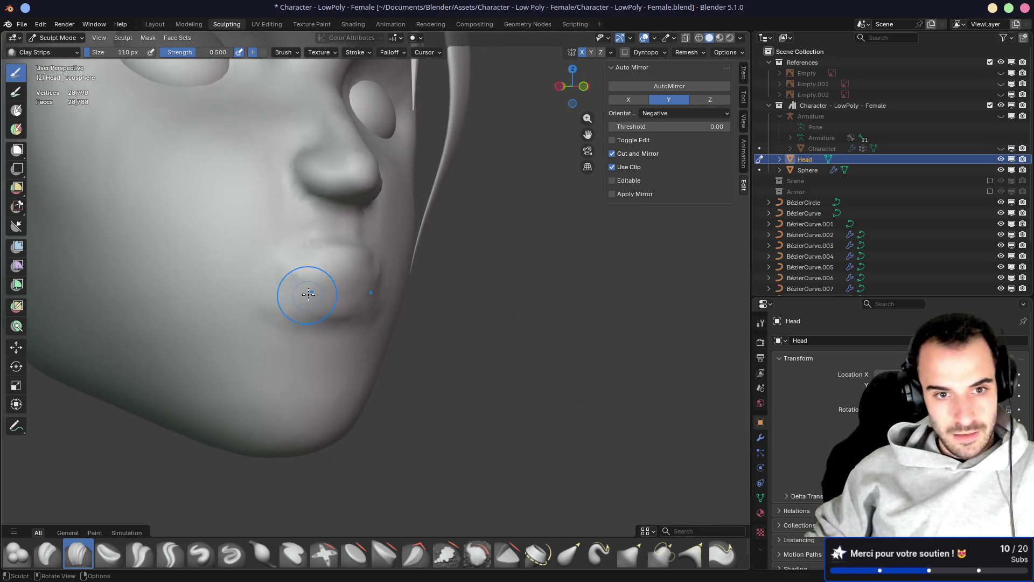
{"action": "middle_click_drag", "start_coordinate": [402, 291], "coordinate": [394, 286]}
{"action": "middle_click_drag", "start_coordinate": [518, 297], "coordinate": [424, 295]}
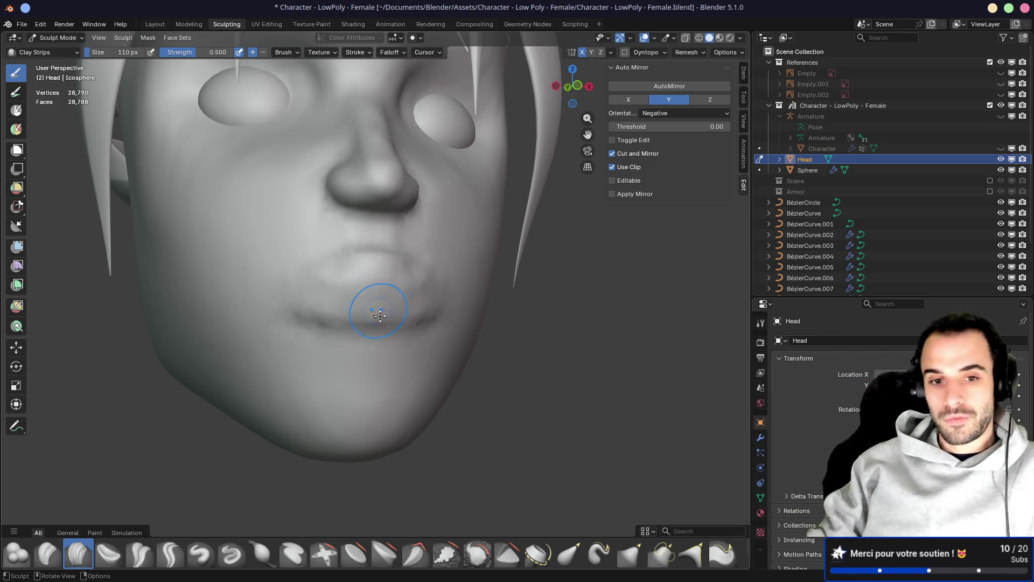
{"action": "mouse_move", "coordinate": [398, 292]}
{"action": "middle_mouse_down"}
{"action": "mouse_move", "coordinate": [250, 254]}
{"action": "mouse_move", "coordinate": [259, 250]}
{"action": "middle_mouse_up"}
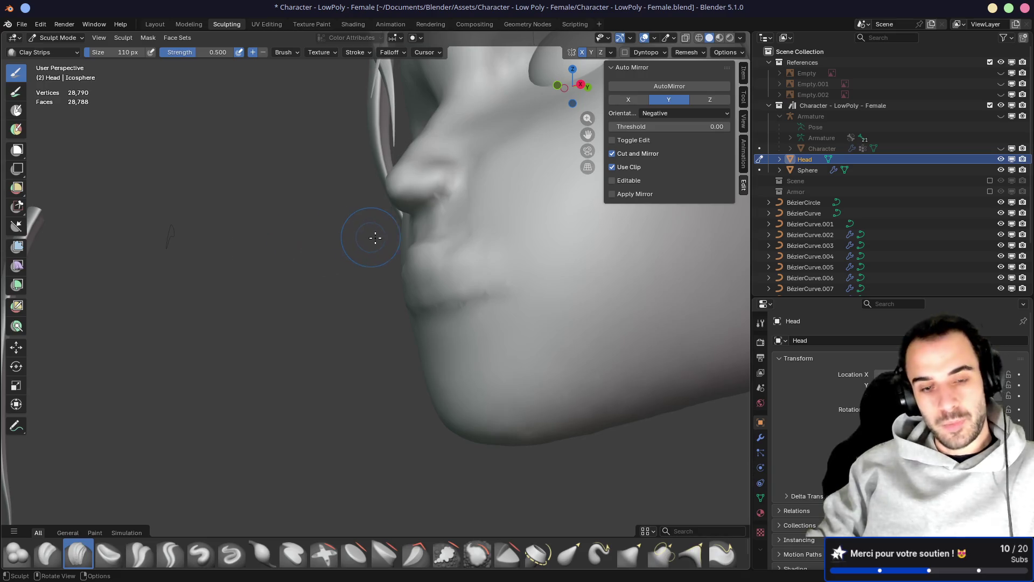
{"action": "middle_click_drag", "start_coordinate": [394, 243], "coordinate": [454, 252]}
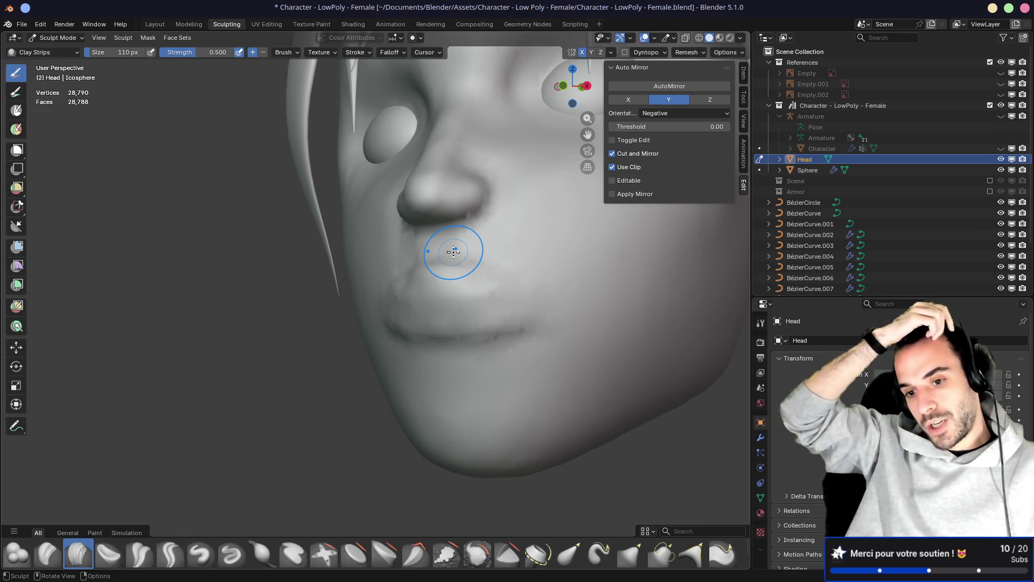
{"action": "mouse_move", "coordinate": [440, 240]}
{"action": "middle_mouse_down"}
{"action": "mouse_move", "coordinate": [438, 266]}
{"action": "mouse_move", "coordinate": [365, 281]}
{"action": "middle_mouse_up"}
{"action": "mouse_move", "coordinate": [340, 266]}
{"action": "middle_mouse_down"}
{"action": "mouse_move", "coordinate": [386, 289]}
{"action": "mouse_move", "coordinate": [296, 282]}
{"action": "mouse_move", "coordinate": [422, 303]}
{"action": "middle_mouse_up"}
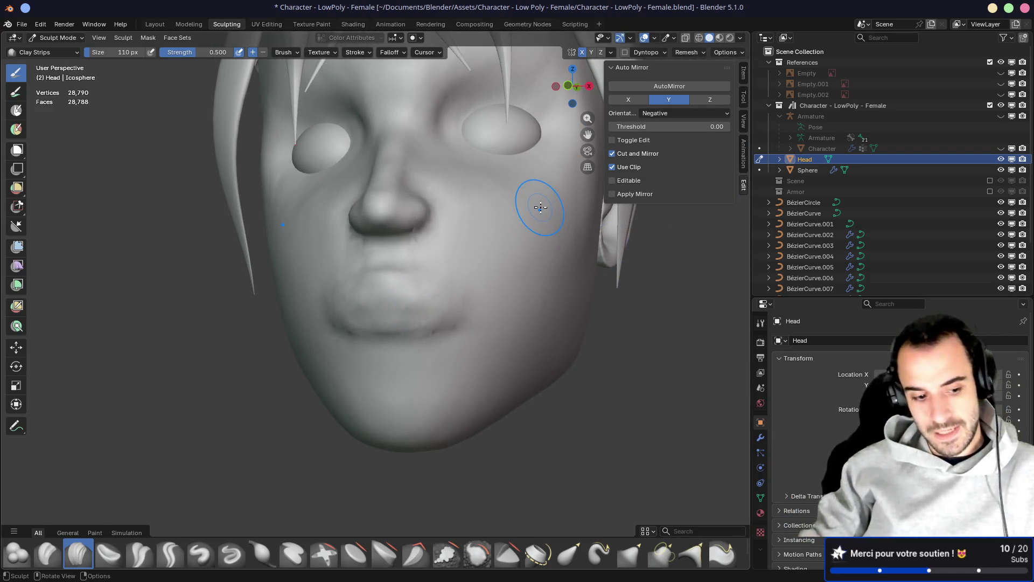
{"action": "middle_click_drag", "start_coordinate": [410, 222], "coordinate": [437, 301]}
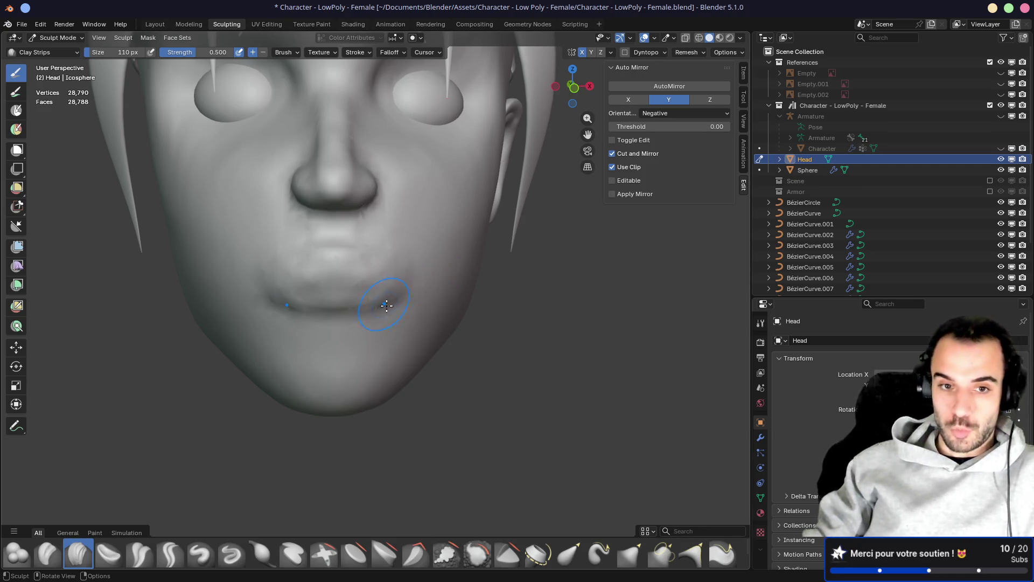
{"action": "middle_click_drag", "start_coordinate": [387, 305], "coordinate": [455, 272]}
{"action": "scroll", "coordinate": [388, 263], "scroll_direction": "up", "scroll_amount": 3}
{"action": "mouse_move", "coordinate": [388, 263]}
{"action": "middle_mouse_down"}
{"action": "mouse_move", "coordinate": [434, 282]}
{"action": "mouse_move", "coordinate": [474, 269]}
{"action": "mouse_move", "coordinate": [379, 249]}
{"action": "mouse_move", "coordinate": [374, 237]}
{"action": "middle_mouse_up"}
{"action": "scroll", "coordinate": [317, 238], "scroll_direction": "down", "scroll_amount": 1}
{"action": "scroll", "coordinate": [363, 269], "scroll_direction": "up", "scroll_amount": 1}
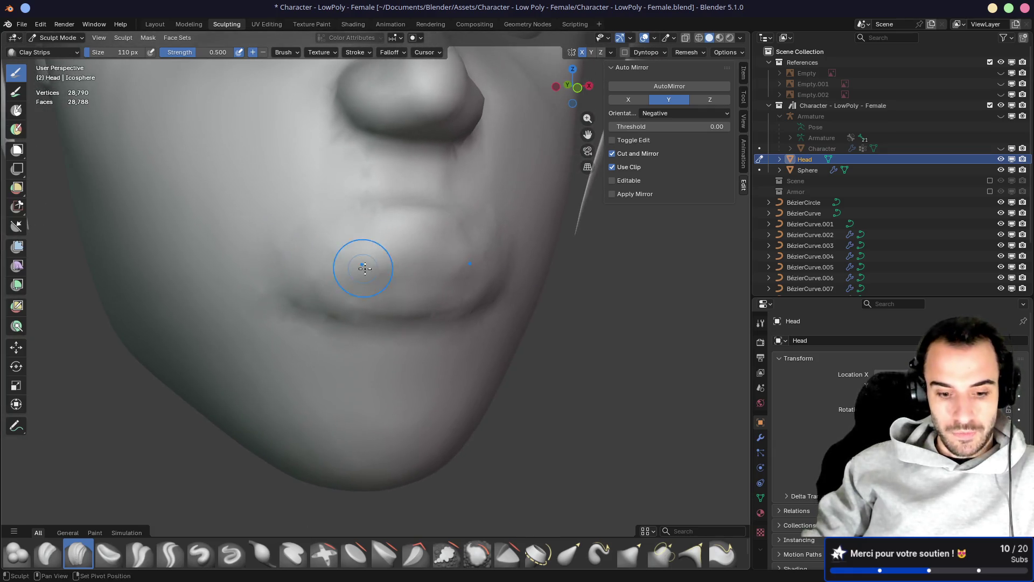
{"action": "key", "text": "shift+c"}
Resize the Crease Polish brush to 28 px, then to 104 px
{"action": "key", "text": "f"}
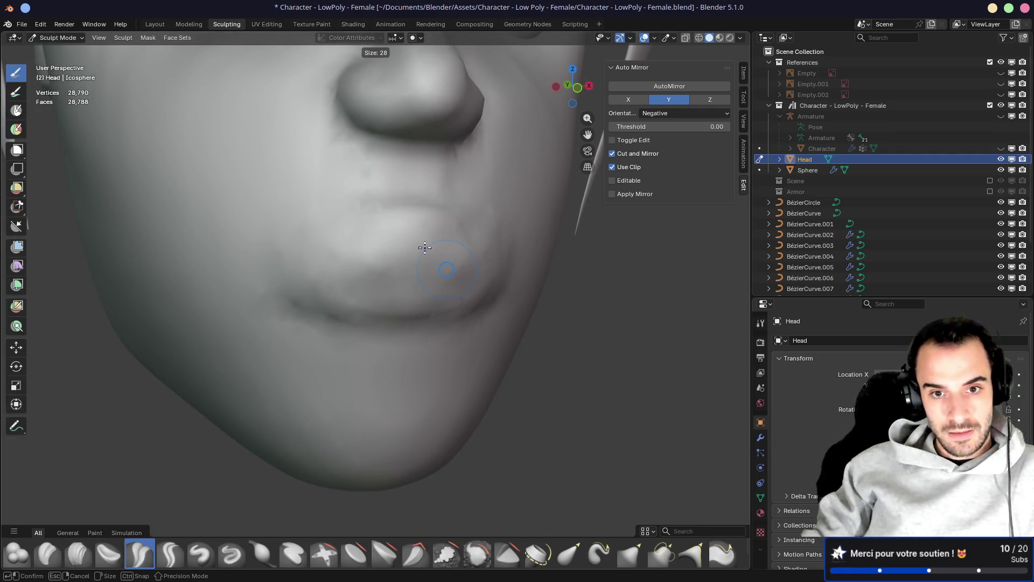
{"action": "left_click", "coordinate": [425, 247]}
{"action": "mouse_move", "coordinate": [435, 264]}
{"action": "middle_mouse_down"}
{"action": "mouse_move", "coordinate": [469, 254]}
{"action": "mouse_move", "coordinate": [550, 280]}
{"action": "mouse_move", "coordinate": [323, 230]}
{"action": "mouse_move", "coordinate": [306, 234]}
{"action": "mouse_move", "coordinate": [309, 254]}
{"action": "middle_mouse_up"}
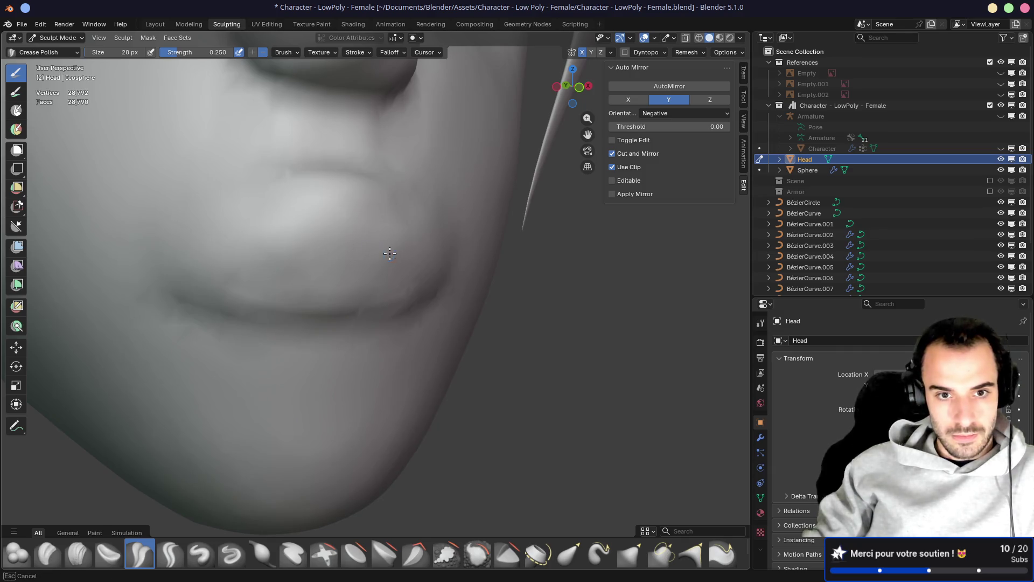
{"action": "middle_click_drag", "start_coordinate": [389, 253], "coordinate": [349, 252]}
{"action": "key", "text": "f"}
{"action": "left_click", "coordinate": [372, 252]}
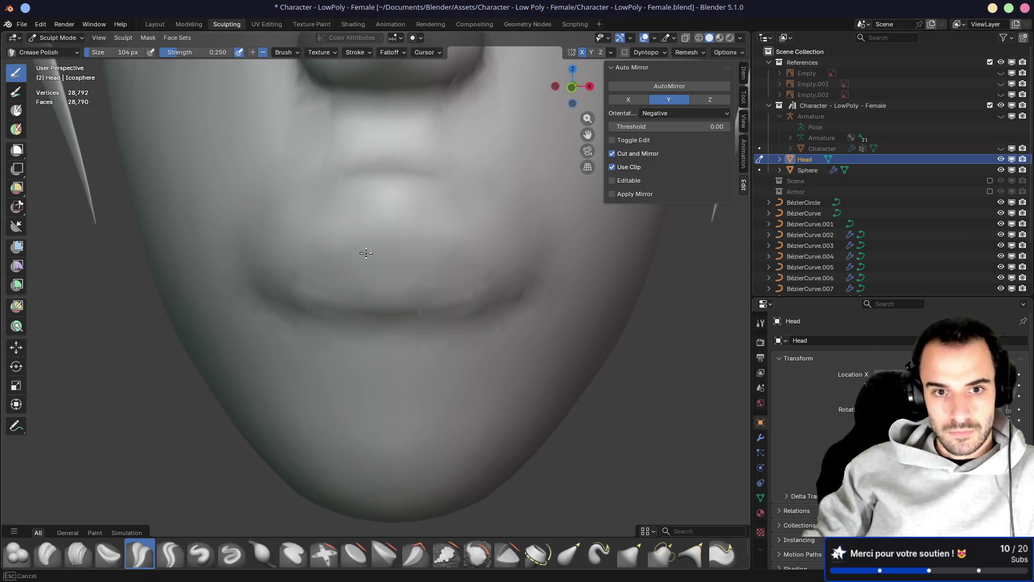
Sharpen the crease along the upper lip line
{"action": "middle_click_drag", "start_coordinate": [484, 253], "coordinate": [503, 257]}
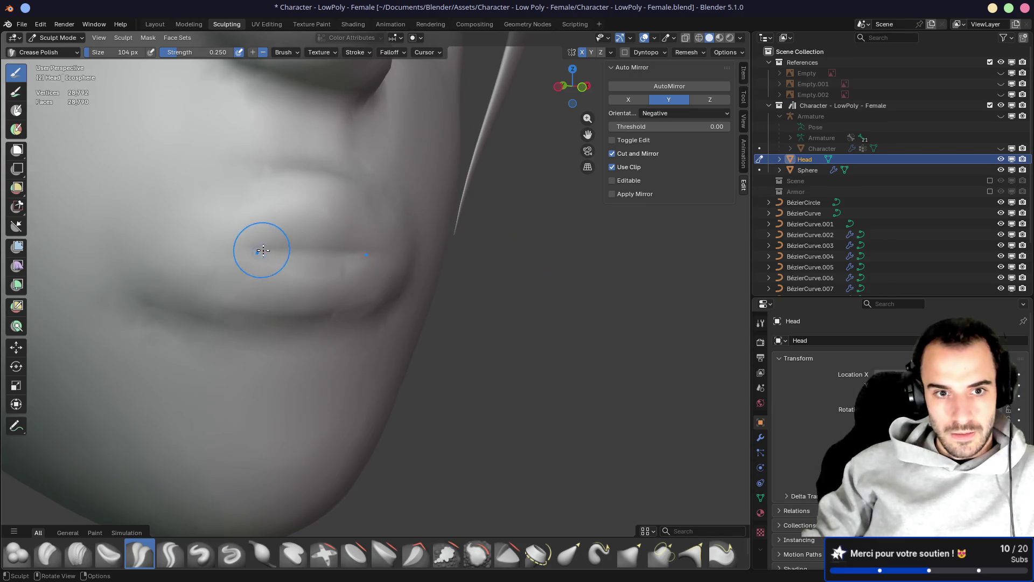
{"action": "left_click_drag", "start_coordinate": [277, 241], "coordinate": [275, 235]}
{"action": "scroll", "coordinate": [357, 244], "scroll_direction": "down", "scroll_amount": 3}
{"action": "middle_click_drag", "start_coordinate": [339, 238], "coordinate": [270, 242]}
{"action": "left_click_drag", "start_coordinate": [198, 260], "coordinate": [310, 251]}
{"action": "middle_click_drag", "start_coordinate": [309, 251], "coordinate": [358, 227]}
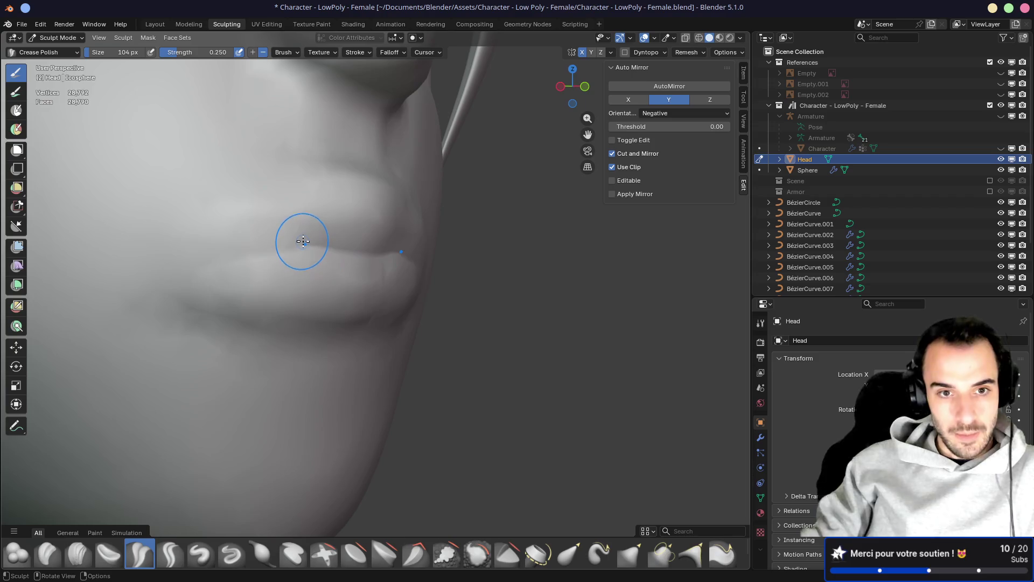
{"action": "left_click_drag", "start_coordinate": [174, 274], "coordinate": [312, 233]}
{"action": "middle_click_drag", "start_coordinate": [305, 232], "coordinate": [356, 231]}
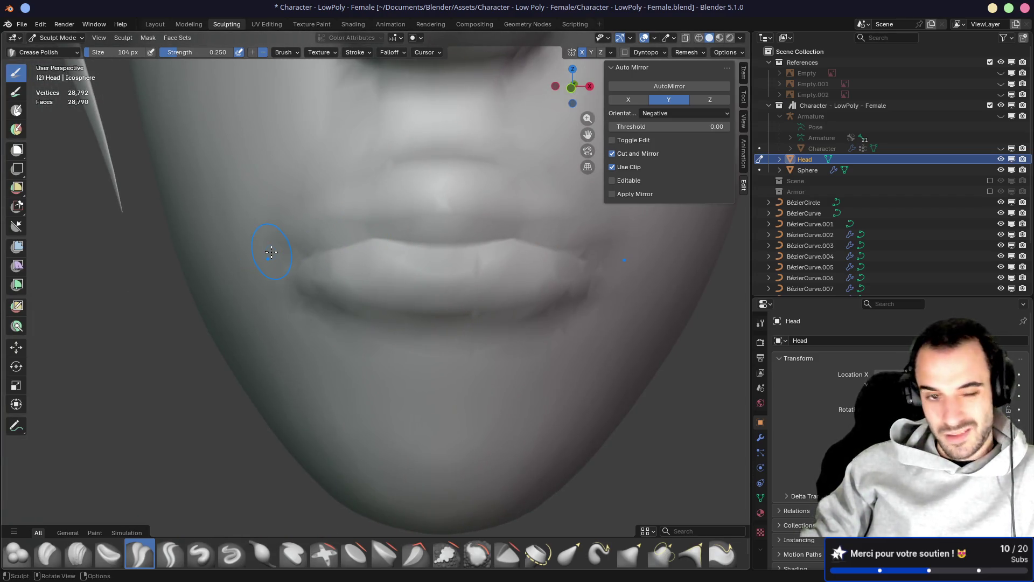
Check both mouth corners and crease the philtrum above the upper lip
{"action": "mouse_move", "coordinate": [271, 252]}
{"action": "middle_mouse_down"}
{"action": "mouse_move", "coordinate": [418, 246]}
{"action": "mouse_move", "coordinate": [339, 284]}
{"action": "mouse_move", "coordinate": [462, 272]}
{"action": "mouse_move", "coordinate": [392, 261]}
{"action": "mouse_move", "coordinate": [452, 261]}
{"action": "mouse_move", "coordinate": [328, 272]}
{"action": "mouse_move", "coordinate": [419, 257]}
{"action": "mouse_move", "coordinate": [316, 328]}
{"action": "middle_mouse_up"}
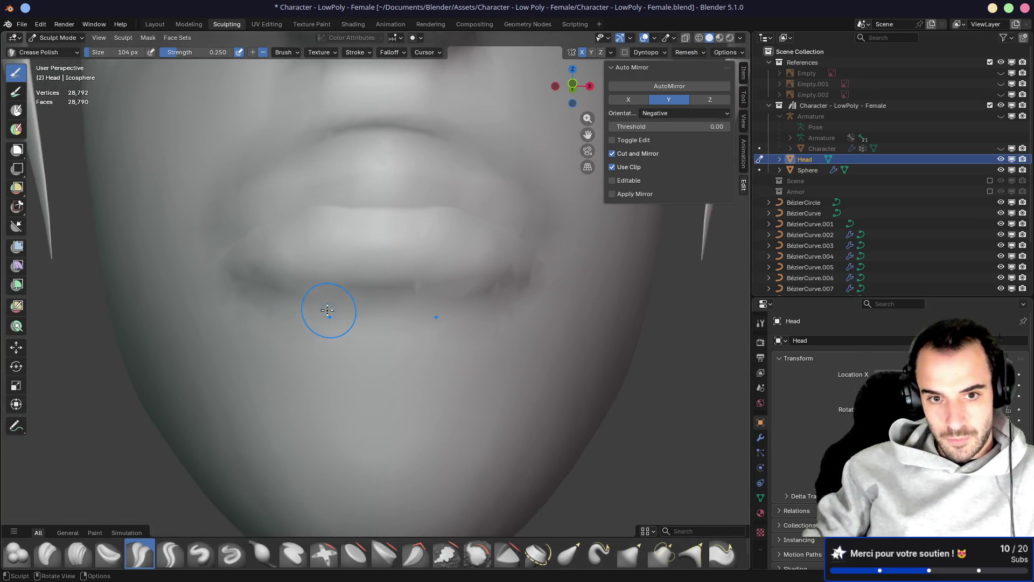
{"action": "mouse_move", "coordinate": [576, 295]}
{"action": "middle_mouse_down"}
{"action": "mouse_move", "coordinate": [452, 296]}
{"action": "mouse_move", "coordinate": [526, 316]}
{"action": "mouse_move", "coordinate": [451, 305]}
{"action": "mouse_move", "coordinate": [429, 284]}
{"action": "middle_mouse_up"}
{"action": "scroll", "coordinate": [475, 314], "scroll_direction": "down", "scroll_amount": 3}
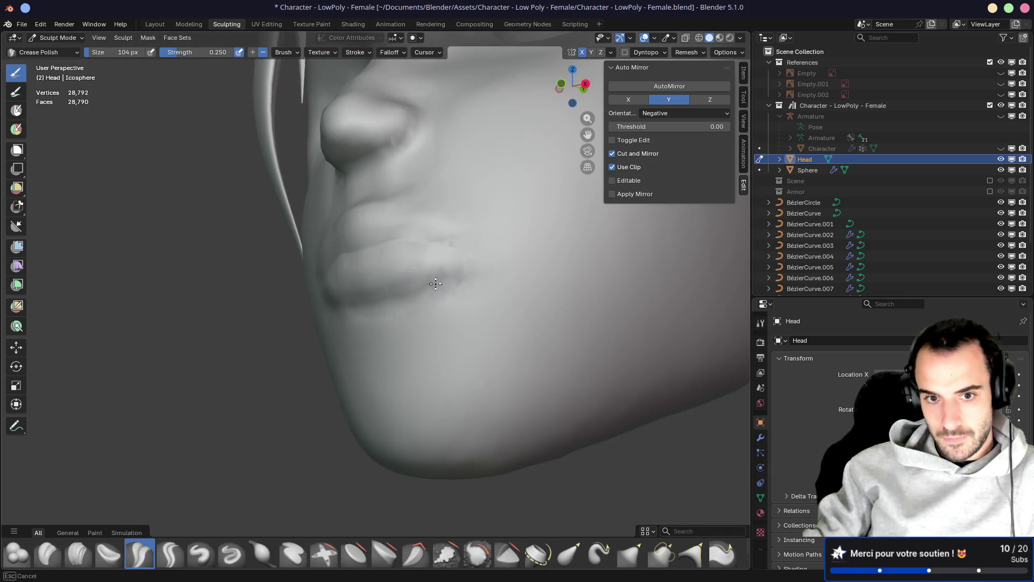
{"action": "middle_click_drag", "start_coordinate": [358, 312], "coordinate": [499, 323]}
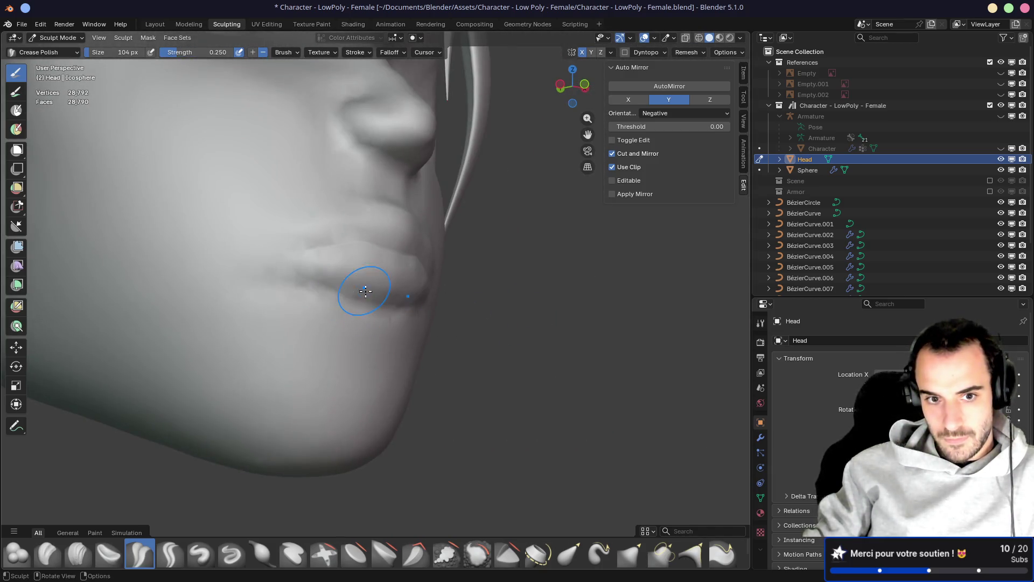
{"action": "middle_click_drag", "start_coordinate": [258, 288], "coordinate": [356, 322]}
{"action": "mouse_move", "coordinate": [323, 284]}
{"action": "middle_mouse_down"}
{"action": "mouse_move", "coordinate": [361, 257]}
{"action": "mouse_move", "coordinate": [358, 204]}
{"action": "mouse_move", "coordinate": [345, 226]}
{"action": "mouse_move", "coordinate": [354, 222]}
{"action": "mouse_move", "coordinate": [362, 258]}
{"action": "mouse_move", "coordinate": [330, 229]}
{"action": "mouse_move", "coordinate": [455, 220]}
{"action": "mouse_move", "coordinate": [462, 229]}
{"action": "mouse_move", "coordinate": [411, 229]}
{"action": "middle_mouse_up"}
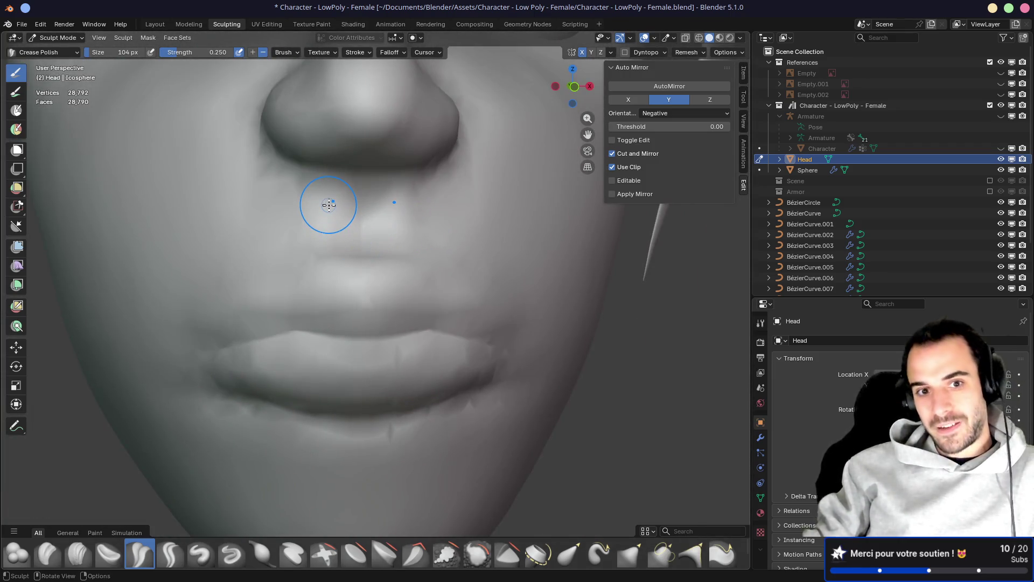
{"action": "left_click_drag", "start_coordinate": [326, 194], "coordinate": [325, 242]}
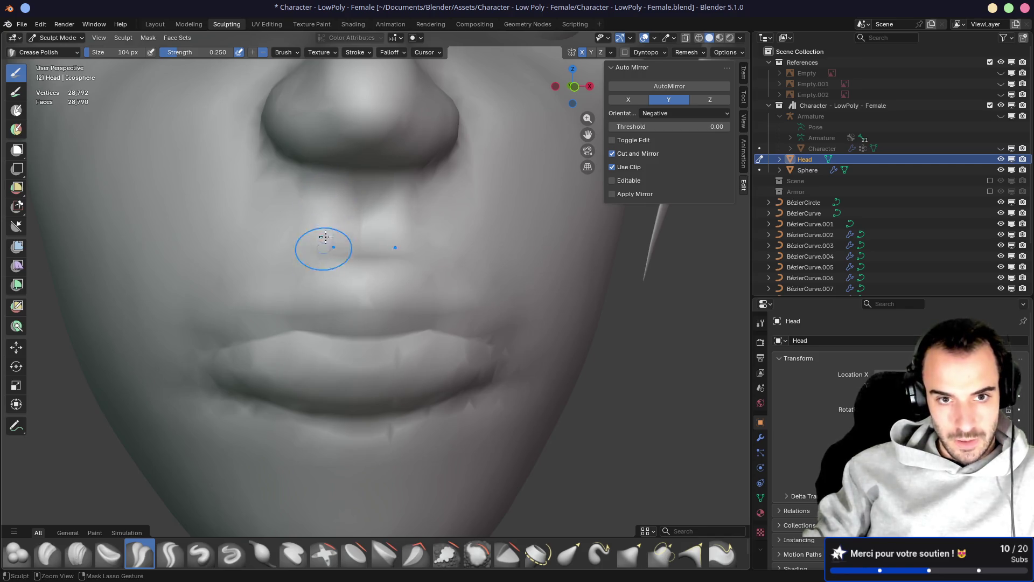
{"action": "middle_click_drag", "start_coordinate": [330, 249], "coordinate": [303, 224]}
{"action": "mouse_move", "coordinate": [393, 234]}
{"action": "middle_mouse_down"}
{"action": "mouse_move", "coordinate": [462, 233]}
{"action": "mouse_move", "coordinate": [321, 265]}
{"action": "middle_mouse_up"}
{"action": "mouse_move", "coordinate": [412, 264]}
{"action": "middle_mouse_down"}
{"action": "mouse_move", "coordinate": [388, 265]}
{"action": "mouse_move", "coordinate": [451, 284]}
{"action": "mouse_move", "coordinate": [364, 282]}
{"action": "mouse_move", "coordinate": [398, 269]}
{"action": "mouse_move", "coordinate": [313, 271]}
{"action": "mouse_move", "coordinate": [381, 289]}
{"action": "mouse_move", "coordinate": [323, 277]}
{"action": "mouse_move", "coordinate": [341, 266]}
{"action": "mouse_move", "coordinate": [258, 307]}
{"action": "middle_mouse_up"}
{"action": "mouse_move", "coordinate": [318, 283]}
{"action": "middle_mouse_down"}
{"action": "mouse_move", "coordinate": [315, 306]}
{"action": "mouse_move", "coordinate": [381, 318]}
{"action": "mouse_move", "coordinate": [347, 286]}
{"action": "middle_mouse_up"}
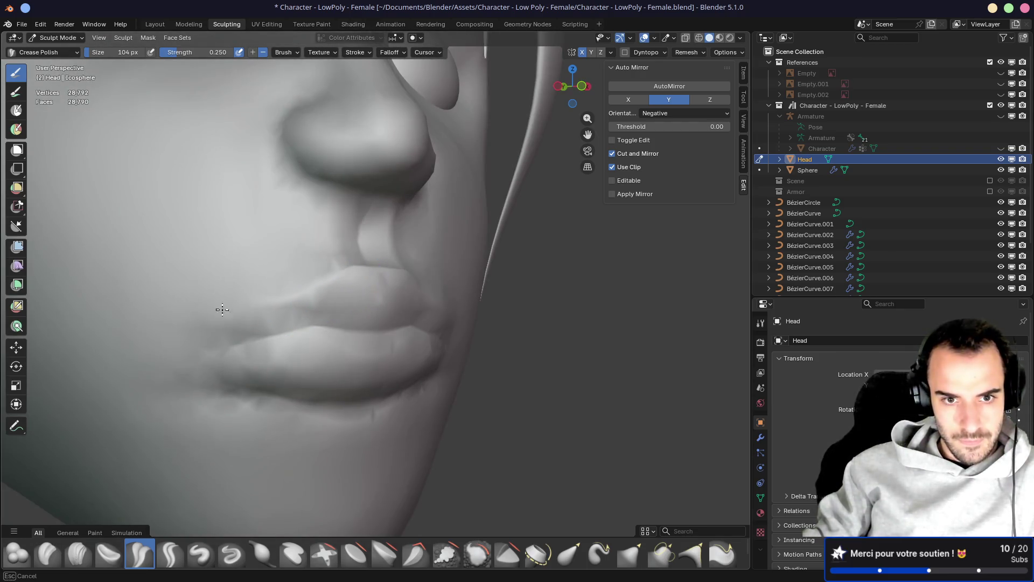
{"action": "mouse_move", "coordinate": [221, 302]}
{"action": "middle_mouse_down"}
{"action": "mouse_move", "coordinate": [201, 289]}
{"action": "mouse_move", "coordinate": [338, 316]}
{"action": "mouse_move", "coordinate": [535, 325]}
{"action": "mouse_move", "coordinate": [406, 316]}
{"action": "middle_mouse_up"}
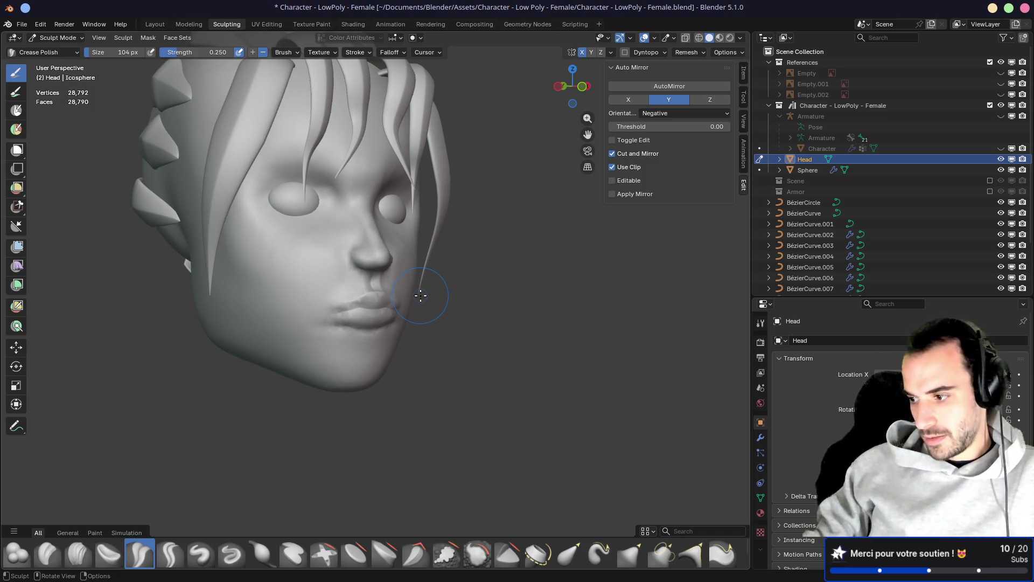
{"action": "mouse_move", "coordinate": [454, 273]}
{"action": "middle_mouse_down"}
{"action": "mouse_move", "coordinate": [273, 280]}
{"action": "mouse_move", "coordinate": [393, 288]}
{"action": "mouse_move", "coordinate": [377, 276]}
{"action": "mouse_move", "coordinate": [410, 264]}
{"action": "mouse_move", "coordinate": [598, 247]}
{"action": "mouse_move", "coordinate": [496, 248]}
{"action": "middle_mouse_up"}
{"action": "key", "text": "KP_3"}
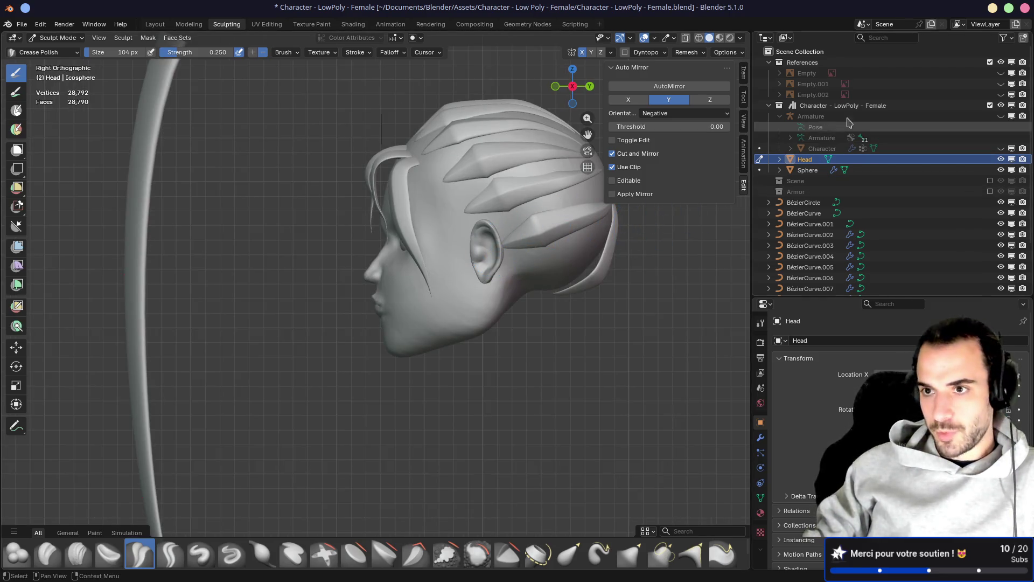
{"action": "left_click", "coordinate": [1001, 83]}
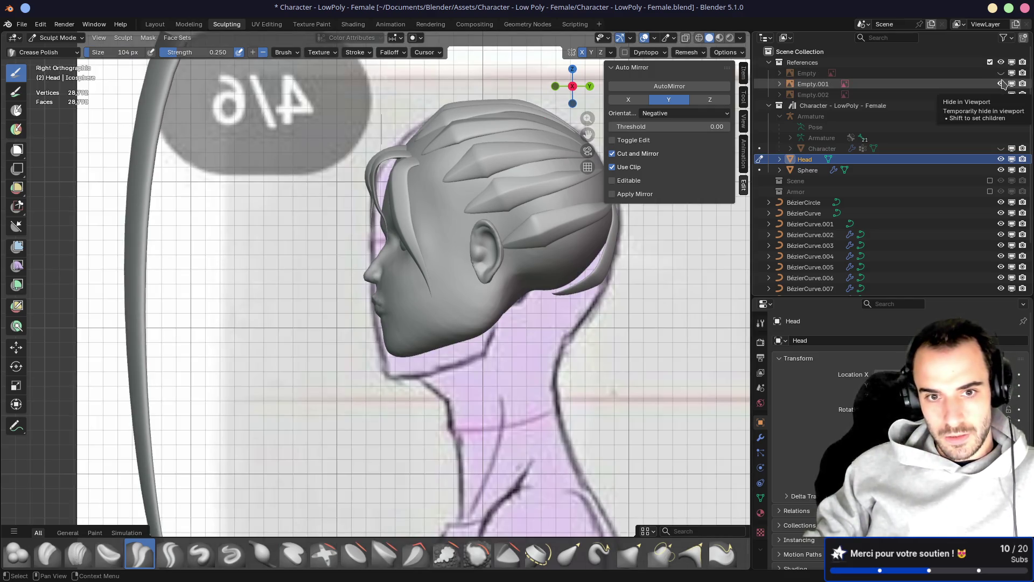
{"action": "left_click", "coordinate": [1001, 84]}
{"action": "mouse_move", "coordinate": [451, 242]}
{"action": "middle_mouse_down"}
{"action": "mouse_move", "coordinate": [709, 247]}
{"action": "mouse_move", "coordinate": [502, 250]}
{"action": "middle_mouse_up"}
{"action": "middle_click_drag", "start_coordinate": [481, 286], "coordinate": [480, 249]}
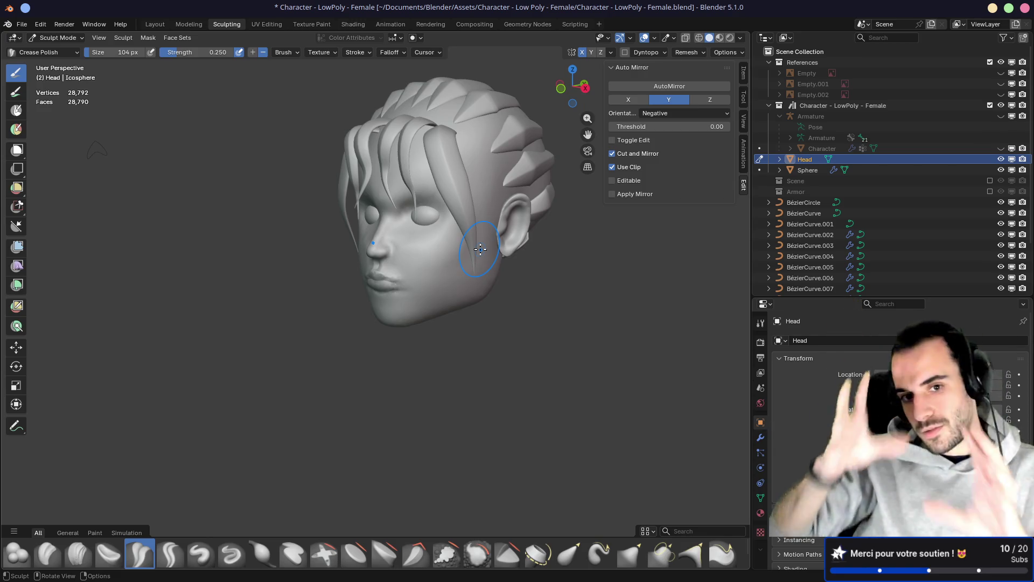
{"action": "key", "text": "m"}
{"action": "mouse_move", "coordinate": [404, 256]}
{"action": "left_mouse_down"}
{"action": "mouse_move", "coordinate": [388, 253]}
{"action": "mouse_move", "coordinate": [378, 226]}
{"action": "mouse_move", "coordinate": [424, 294]}
{"action": "left_mouse_up"}
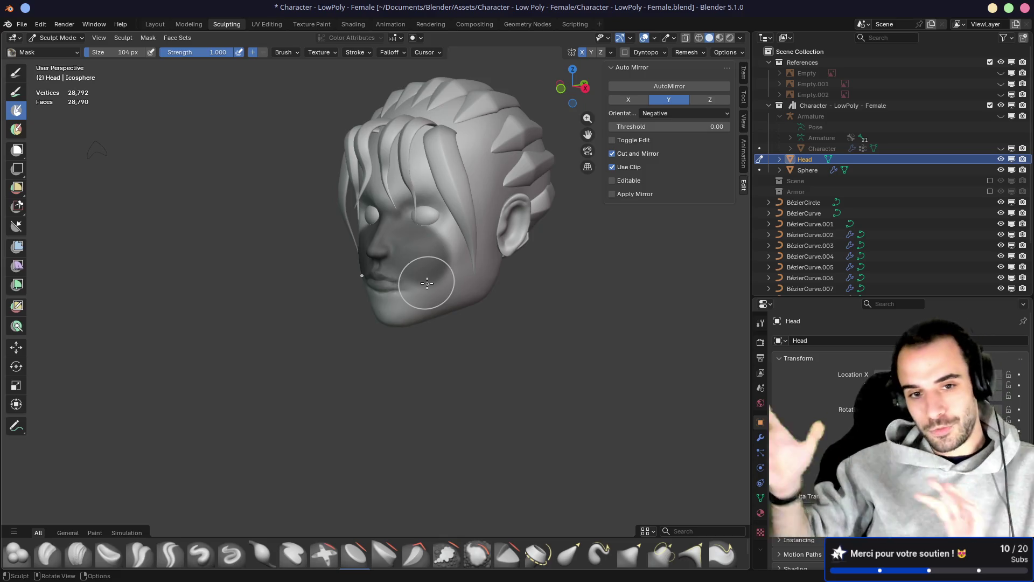
{"action": "scroll", "coordinate": [381, 272], "scroll_direction": "up", "scroll_amount": 8}
{"action": "mouse_move", "coordinate": [381, 273]}
{"action": "middle_mouse_down"}
{"action": "mouse_move", "coordinate": [492, 264]}
{"action": "mouse_move", "coordinate": [433, 282]}
{"action": "mouse_move", "coordinate": [433, 254]}
{"action": "mouse_move", "coordinate": [407, 227]}
{"action": "mouse_move", "coordinate": [341, 215]}
{"action": "mouse_move", "coordinate": [406, 230]}
{"action": "mouse_move", "coordinate": [427, 273]}
{"action": "mouse_move", "coordinate": [438, 261]}
{"action": "mouse_move", "coordinate": [513, 300]}
{"action": "mouse_move", "coordinate": [489, 249]}
{"action": "mouse_move", "coordinate": [467, 247]}
{"action": "middle_mouse_up"}
{"action": "key", "text": "alt+m"}
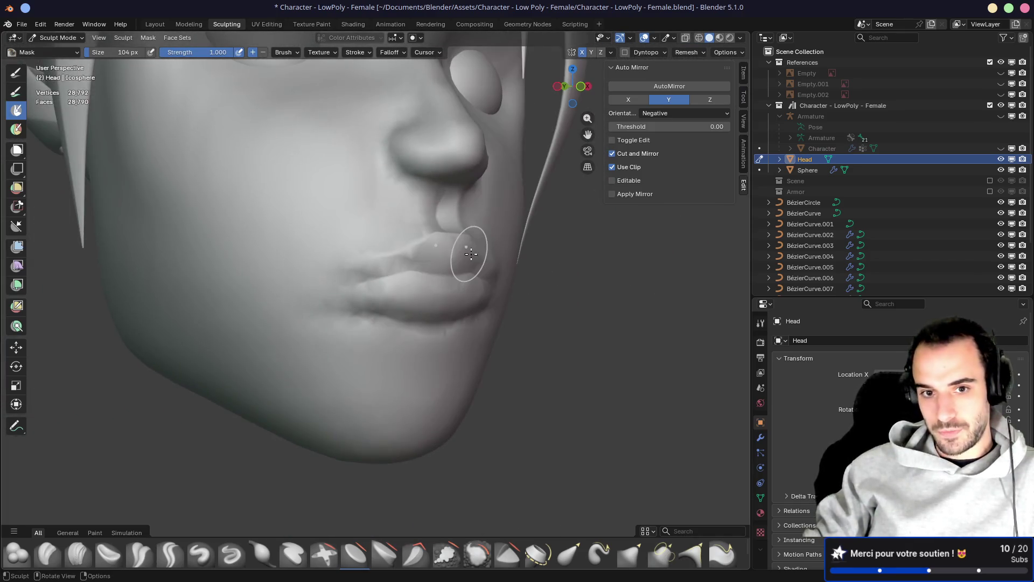
{"action": "mouse_move", "coordinate": [488, 310]}
{"action": "middle_mouse_down"}
{"action": "mouse_move", "coordinate": [411, 291]}
{"action": "mouse_move", "coordinate": [452, 295]}
{"action": "mouse_move", "coordinate": [381, 296]}
{"action": "middle_mouse_up"}
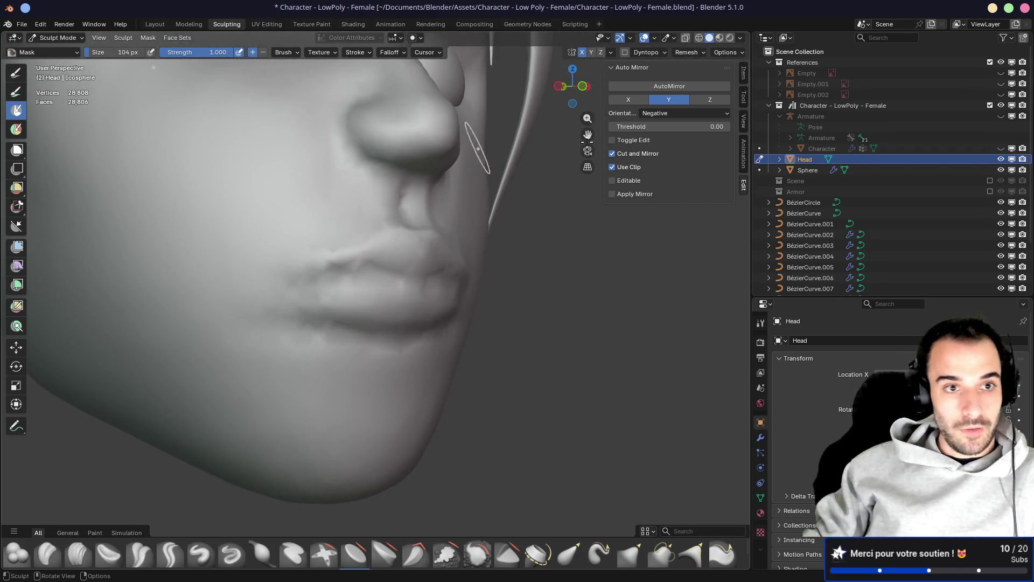
{"action": "left_click", "coordinate": [687, 52]}
Set voxel size to 0.001 m and remesh the head to 114,392 vertices
{"action": "left_click", "coordinate": [697, 74]}
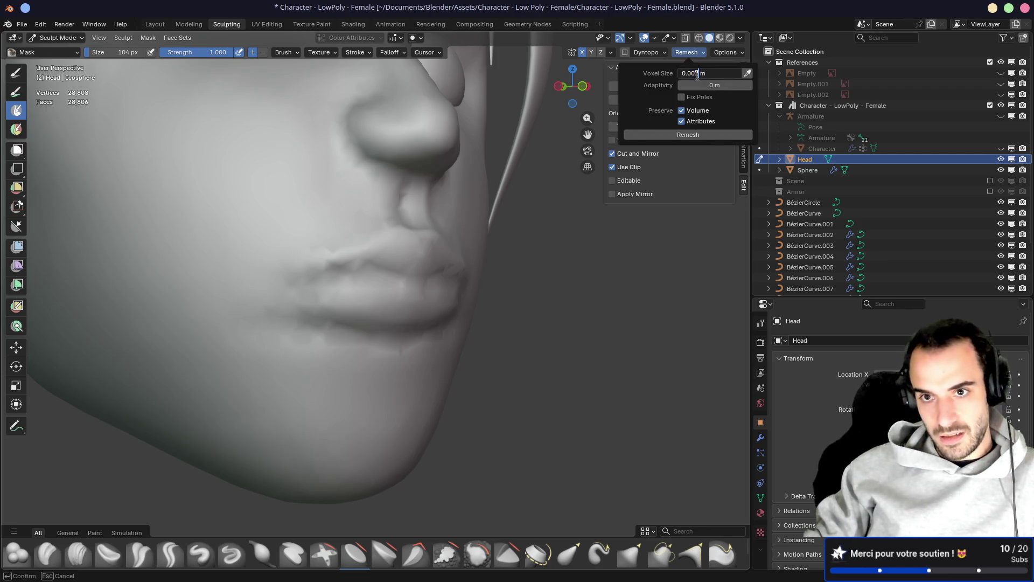
{"action": "type", "text": "1"}
{"action": "key", "text": "Return"}
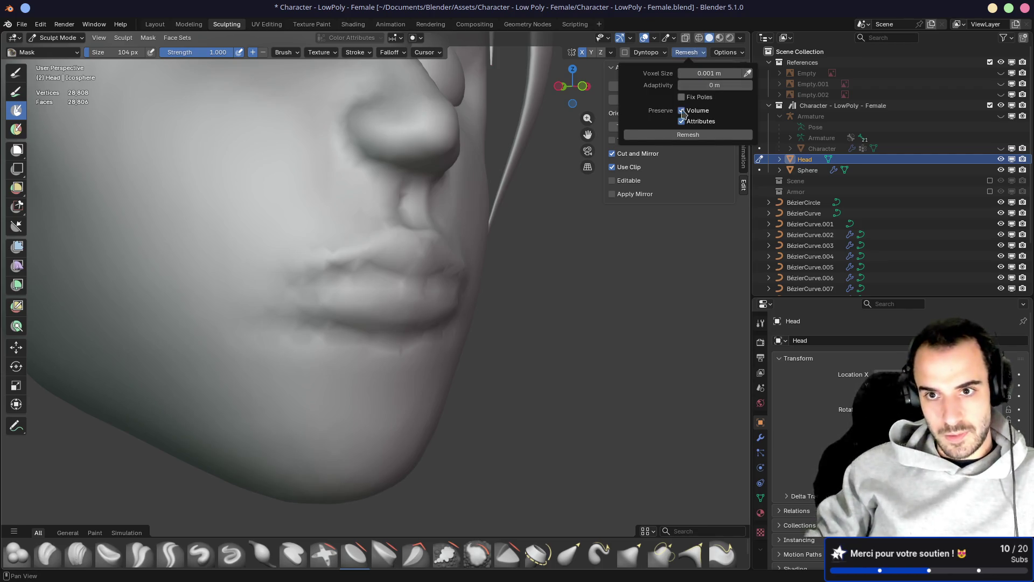
{"action": "left_click", "coordinate": [682, 134]}
{"action": "mouse_move", "coordinate": [482, 238]}
{"action": "middle_mouse_down"}
{"action": "mouse_move", "coordinate": [572, 234]}
{"action": "mouse_move", "coordinate": [545, 230]}
{"action": "mouse_move", "coordinate": [469, 265]}
{"action": "mouse_move", "coordinate": [484, 249]}
{"action": "mouse_move", "coordinate": [447, 226]}
{"action": "mouse_move", "coordinate": [473, 216]}
{"action": "mouse_move", "coordinate": [375, 232]}
{"action": "middle_mouse_up"}
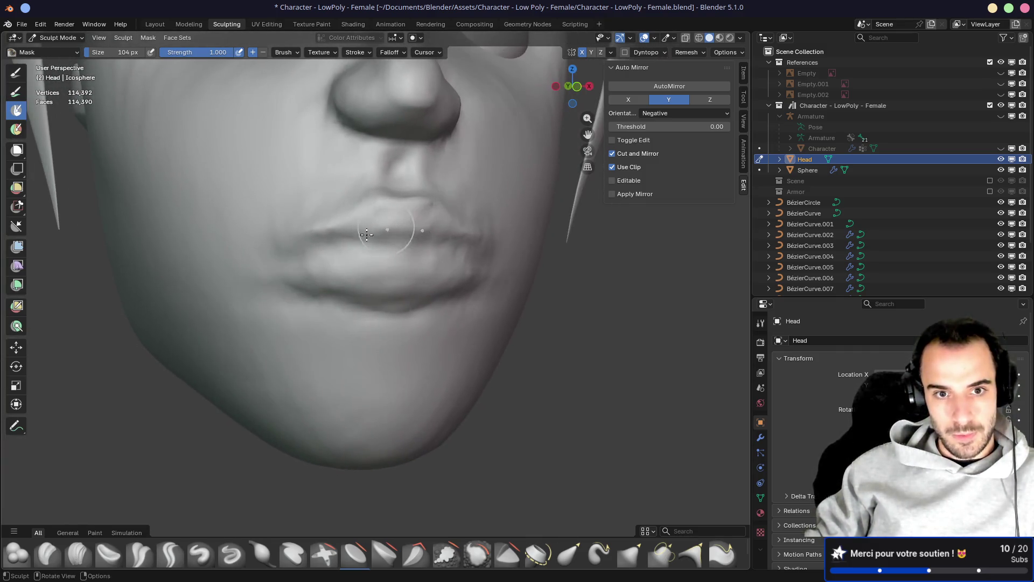
{"action": "key", "text": "shift+c"}
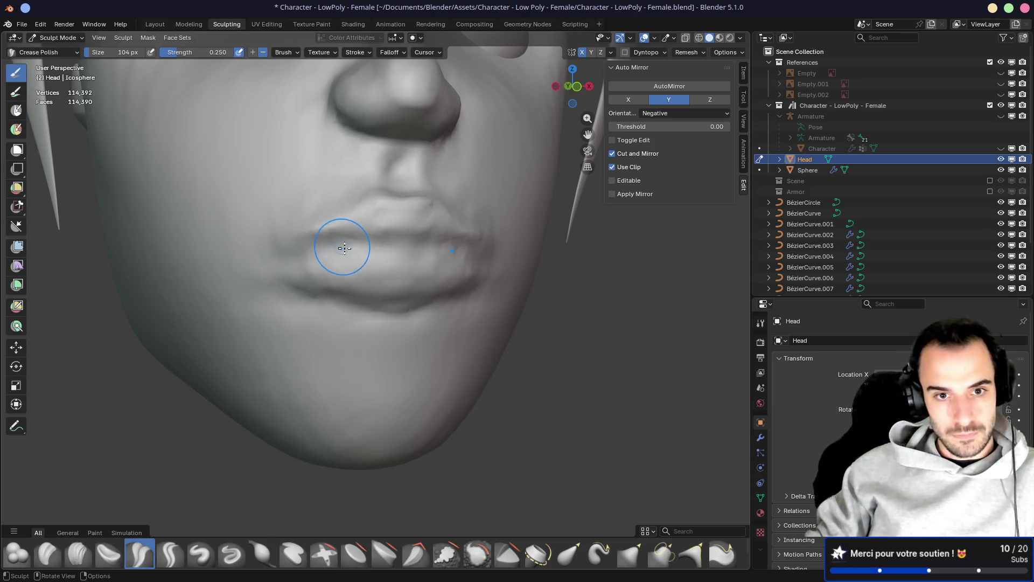
Crease along the lips and reshape the right corner of the mouth
{"action": "mouse_move", "coordinate": [390, 244]}
{"action": "left_mouse_down"}
{"action": "mouse_move", "coordinate": [376, 238]}
{"action": "mouse_move", "coordinate": [439, 250]}
{"action": "mouse_move", "coordinate": [292, 258]}
{"action": "left_mouse_up"}
{"action": "middle_click_drag", "start_coordinate": [266, 259], "coordinate": [362, 233]}
{"action": "mouse_move", "coordinate": [363, 233]}
{"action": "left_mouse_down"}
{"action": "mouse_move", "coordinate": [441, 231]}
{"action": "mouse_move", "coordinate": [522, 247]}
{"action": "left_mouse_up"}
{"action": "mouse_move", "coordinate": [522, 247]}
{"action": "middle_mouse_down"}
{"action": "mouse_move", "coordinate": [441, 257]}
{"action": "mouse_move", "coordinate": [388, 226]}
{"action": "mouse_move", "coordinate": [395, 210]}
{"action": "mouse_move", "coordinate": [375, 205]}
{"action": "middle_mouse_up"}
{"action": "middle_click_drag", "start_coordinate": [232, 261], "coordinate": [331, 203]}
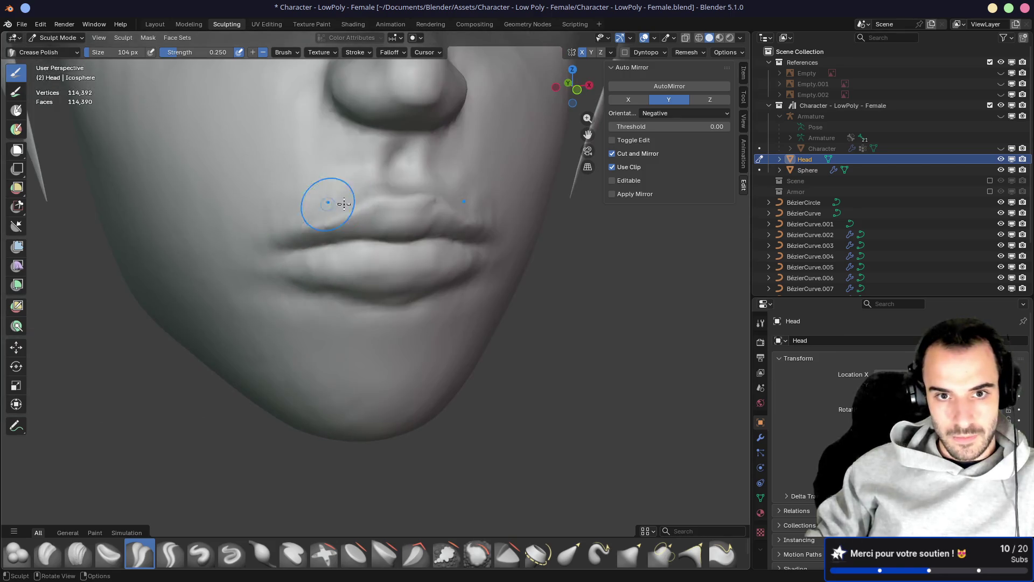
{"action": "mouse_move", "coordinate": [408, 202]}
{"action": "middle_mouse_down"}
{"action": "mouse_move", "coordinate": [384, 295]}
{"action": "mouse_move", "coordinate": [411, 300]}
{"action": "mouse_move", "coordinate": [377, 293]}
{"action": "mouse_move", "coordinate": [378, 270]}
{"action": "mouse_move", "coordinate": [371, 310]}
{"action": "middle_mouse_up"}
Crease the lower lip toward its corner and check it from several sides
{"action": "left_click_drag", "start_coordinate": [377, 303], "coordinate": [400, 301]}
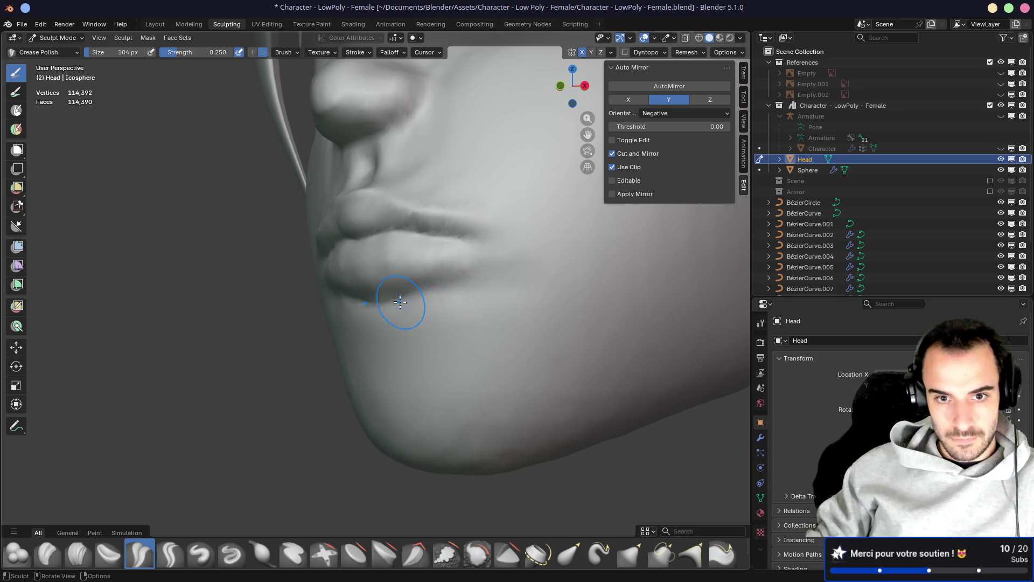
{"action": "mouse_move", "coordinate": [485, 295]}
{"action": "middle_mouse_down"}
{"action": "mouse_move", "coordinate": [672, 307]}
{"action": "mouse_move", "coordinate": [550, 286]}
{"action": "mouse_move", "coordinate": [343, 281]}
{"action": "middle_mouse_up"}
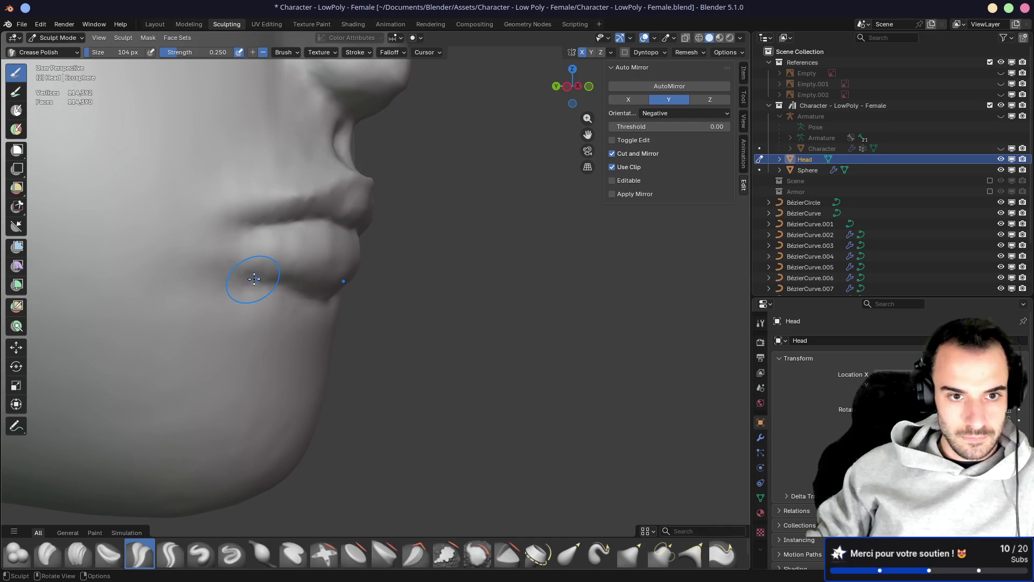
{"action": "middle_click_drag", "start_coordinate": [300, 302], "coordinate": [228, 279]}
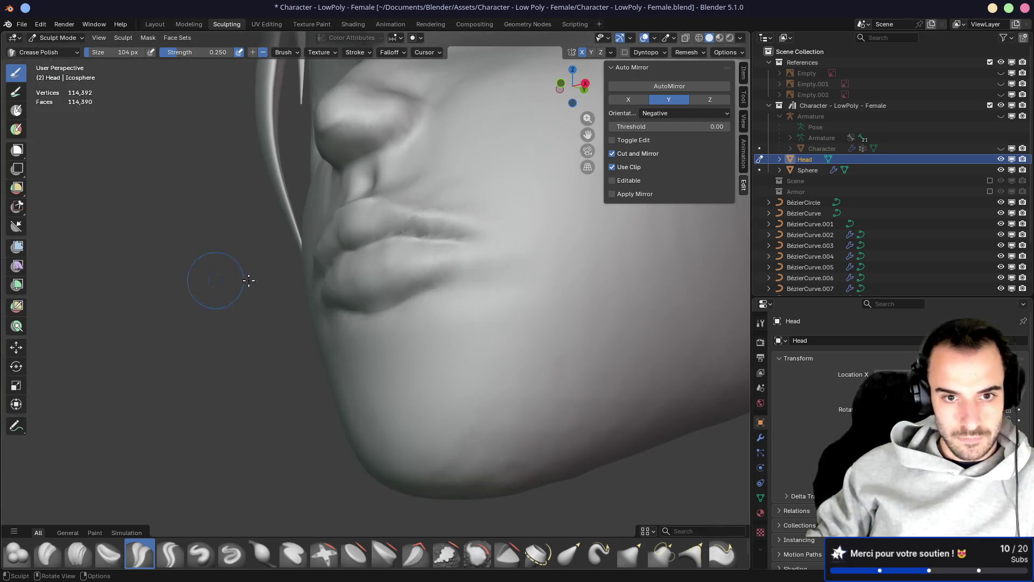
{"action": "mouse_move", "coordinate": [501, 240]}
{"action": "middle_mouse_down"}
{"action": "mouse_move", "coordinate": [522, 259]}
{"action": "mouse_move", "coordinate": [496, 215]}
{"action": "mouse_move", "coordinate": [395, 203]}
{"action": "middle_mouse_up"}
{"action": "mouse_move", "coordinate": [423, 201]}
{"action": "middle_mouse_down"}
{"action": "mouse_move", "coordinate": [323, 194]}
{"action": "mouse_move", "coordinate": [351, 201]}
{"action": "mouse_move", "coordinate": [406, 184]}
{"action": "mouse_move", "coordinate": [438, 260]}
{"action": "mouse_move", "coordinate": [487, 245]}
{"action": "mouse_move", "coordinate": [345, 227]}
{"action": "mouse_move", "coordinate": [416, 213]}
{"action": "middle_mouse_up"}
{"action": "key", "text": "x"}
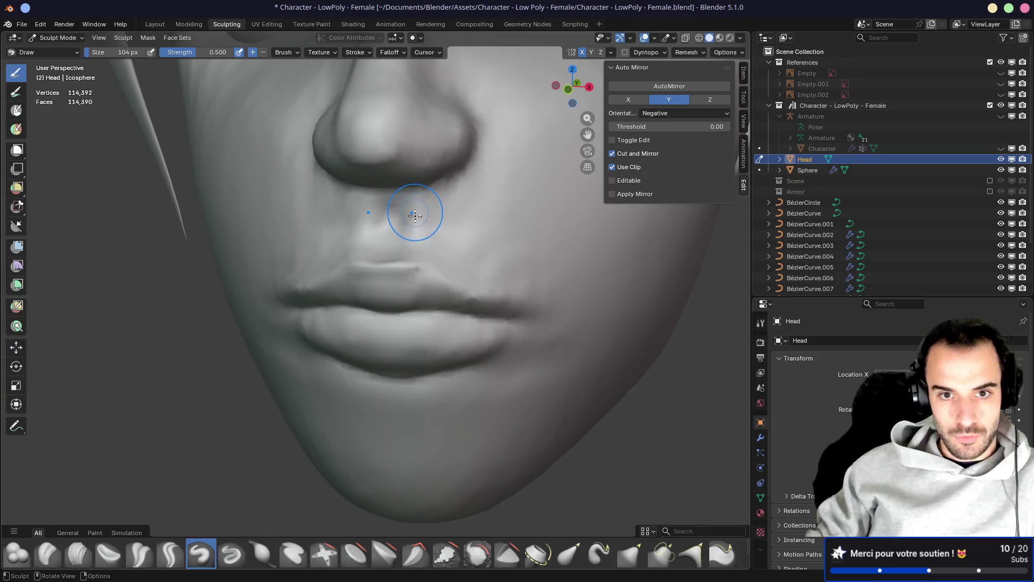
Orbit to a three-quarter view and zoom in close on the nose and lips
{"action": "mouse_move", "coordinate": [413, 255]}
{"action": "middle_mouse_down"}
{"action": "mouse_move", "coordinate": [377, 240]}
{"action": "mouse_move", "coordinate": [410, 229]}
{"action": "mouse_move", "coordinate": [395, 224]}
{"action": "mouse_move", "coordinate": [416, 240]}
{"action": "mouse_move", "coordinate": [497, 242]}
{"action": "mouse_move", "coordinate": [468, 233]}
{"action": "middle_mouse_up"}
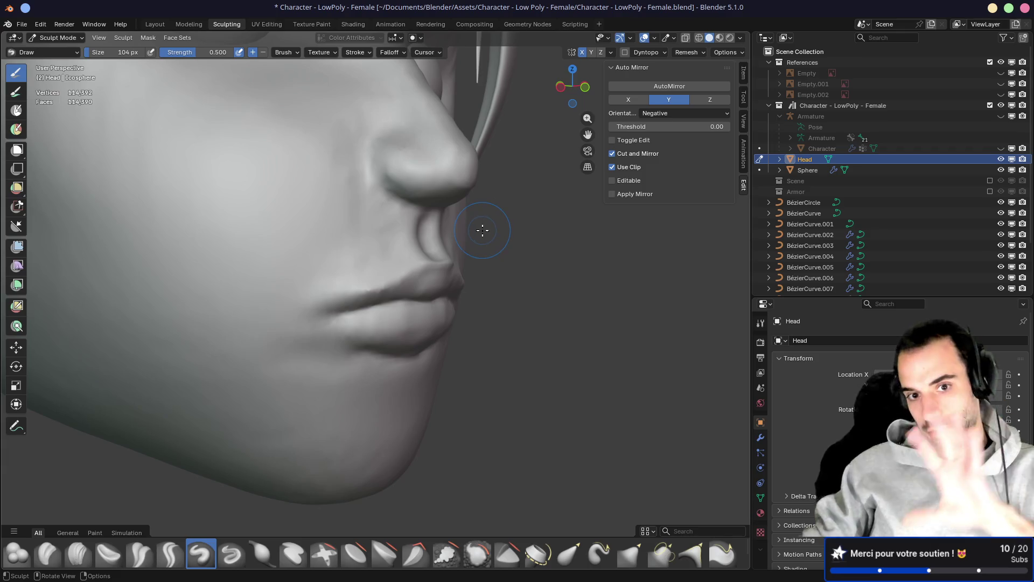
{"action": "scroll", "coordinate": [238, 323], "scroll_direction": "down", "scroll_amount": 3}
{"action": "mouse_move", "coordinate": [238, 323]}
{"action": "middle_mouse_down"}
{"action": "mouse_move", "coordinate": [258, 313]}
{"action": "mouse_move", "coordinate": [301, 347]}
{"action": "middle_mouse_up"}
{"action": "mouse_move", "coordinate": [334, 392]}
{"action": "middle_mouse_down"}
{"action": "mouse_move", "coordinate": [358, 374]}
{"action": "mouse_move", "coordinate": [474, 363]}
{"action": "mouse_move", "coordinate": [464, 346]}
{"action": "middle_mouse_up"}
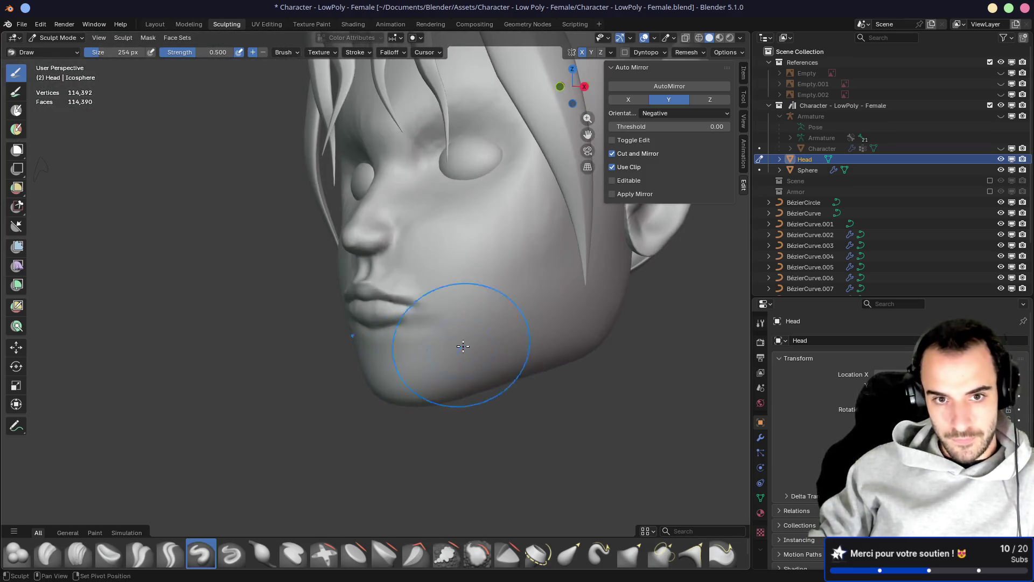
{"action": "scroll", "coordinate": [411, 244], "scroll_direction": "up", "scroll_amount": 3}
{"action": "mouse_move", "coordinate": [412, 244]}
{"action": "middle_mouse_down"}
{"action": "mouse_move", "coordinate": [439, 265]}
{"action": "mouse_move", "coordinate": [583, 239]}
{"action": "mouse_move", "coordinate": [381, 273]}
{"action": "mouse_move", "coordinate": [403, 334]}
{"action": "mouse_move", "coordinate": [397, 273]}
{"action": "middle_mouse_up"}
{"action": "scroll", "coordinate": [439, 265], "scroll_direction": "up", "scroll_amount": 3}
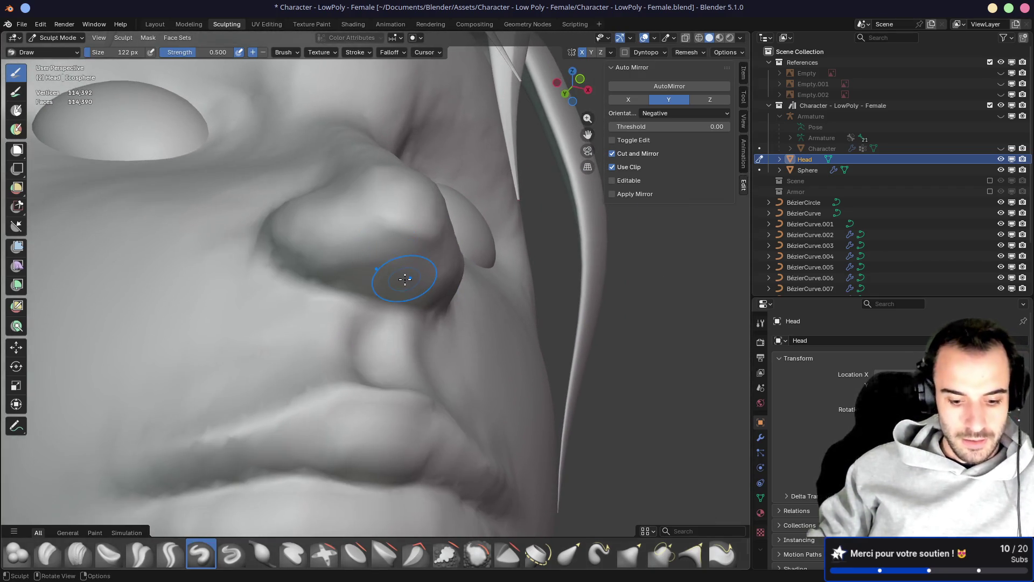
{"action": "key", "text": "g"}
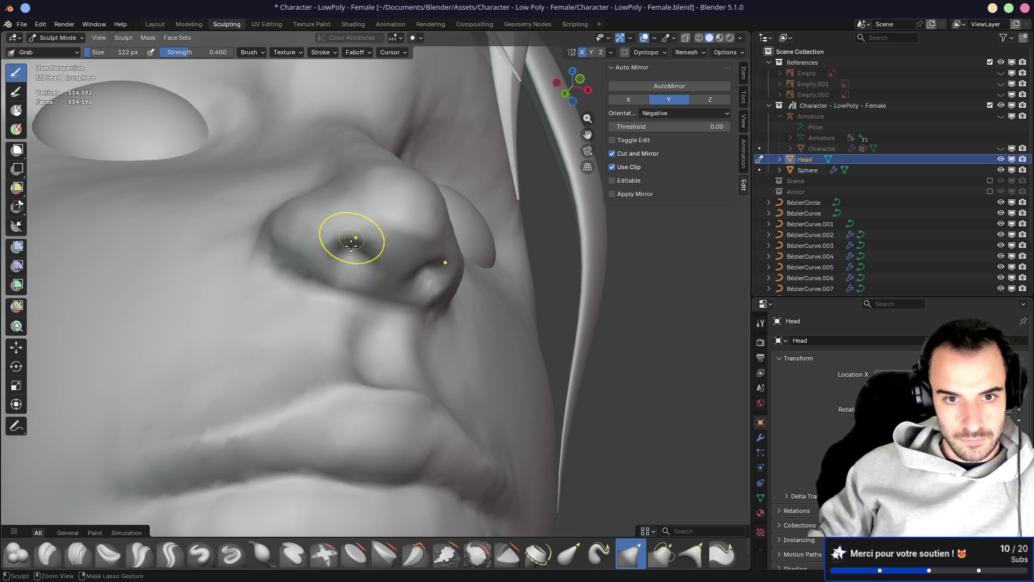
Pull the nostril surface upward, enlarging the Grab brush to 238 px
{"action": "mouse_move", "coordinate": [366, 245]}
{"action": "middle_mouse_down"}
{"action": "mouse_move", "coordinate": [300, 274]}
{"action": "mouse_move", "coordinate": [434, 266]}
{"action": "mouse_move", "coordinate": [490, 282]}
{"action": "mouse_move", "coordinate": [497, 231]}
{"action": "mouse_move", "coordinate": [439, 248]}
{"action": "mouse_move", "coordinate": [435, 289]}
{"action": "mouse_move", "coordinate": [351, 370]}
{"action": "middle_mouse_up"}
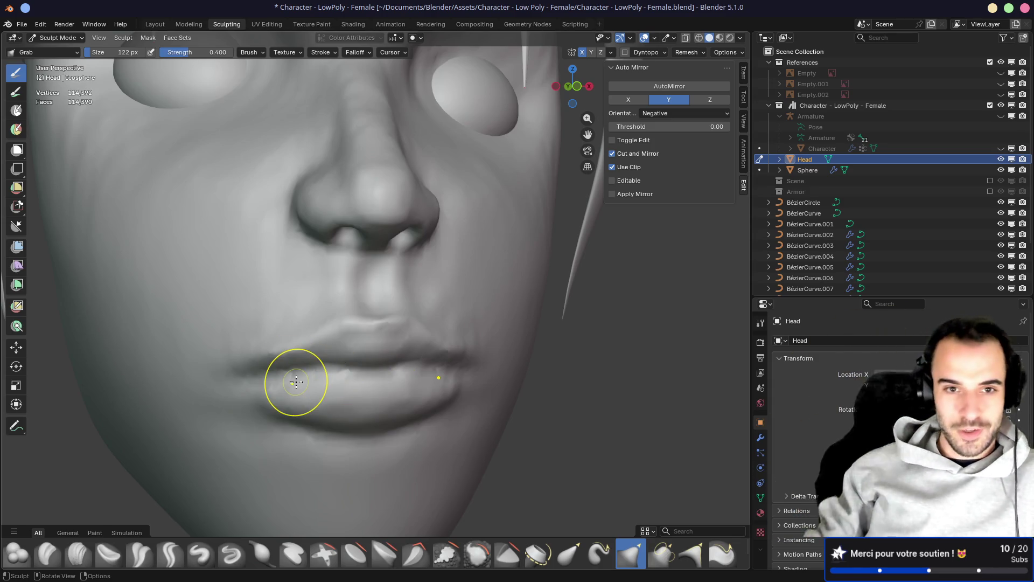
{"action": "middle_click_drag", "start_coordinate": [335, 254], "coordinate": [376, 300]}
{"action": "scroll", "coordinate": [397, 281], "scroll_direction": "up", "scroll_amount": 5}
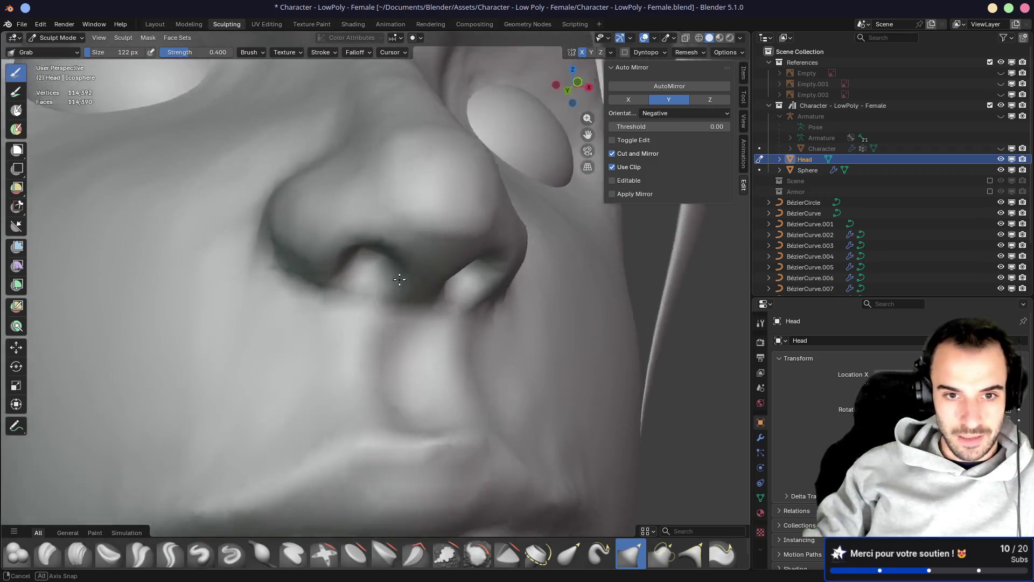
{"action": "key", "text": "ctrl"}
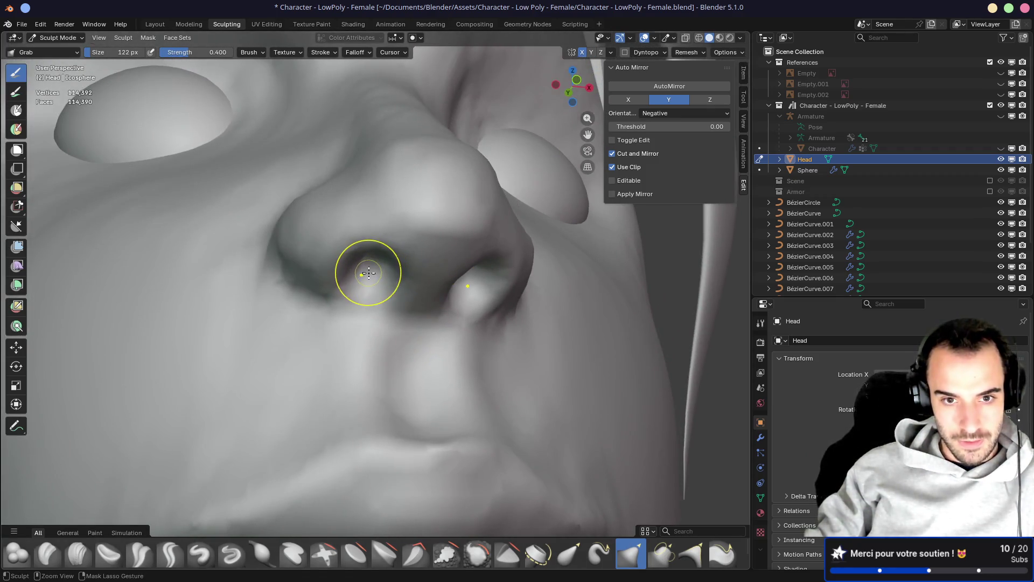
{"action": "middle_click_drag", "start_coordinate": [393, 261], "coordinate": [468, 260]}
{"action": "mouse_move", "coordinate": [512, 246]}
{"action": "left_mouse_down"}
{"action": "mouse_move", "coordinate": [507, 228]}
{"action": "mouse_move", "coordinate": [527, 241]}
{"action": "left_mouse_up"}
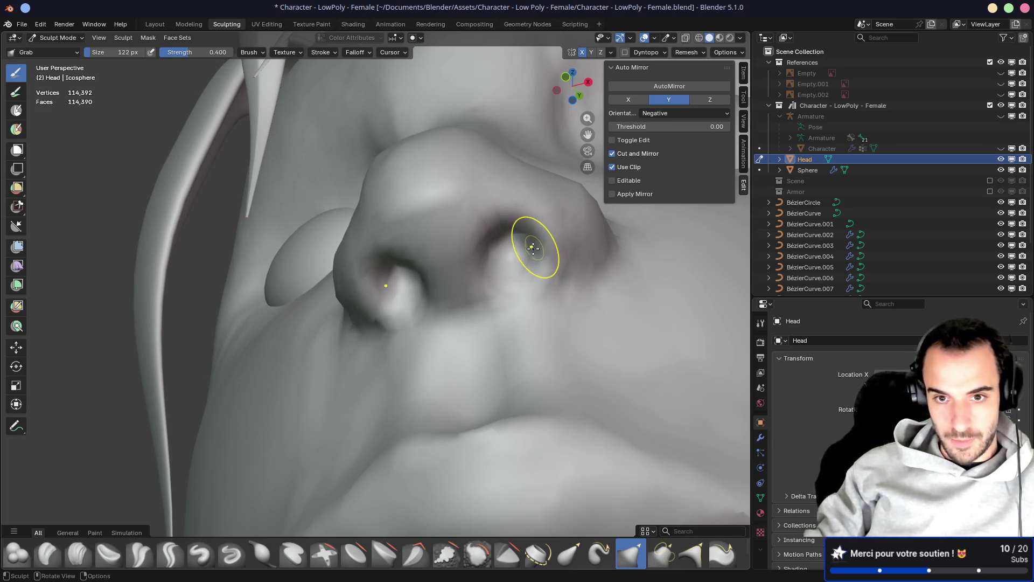
{"action": "middle_click_drag", "start_coordinate": [527, 241], "coordinate": [513, 232]}
{"action": "key", "text": "f"}
{"action": "left_click", "coordinate": [555, 258]}
{"action": "left_click_drag", "start_coordinate": [555, 258], "coordinate": [519, 221]}
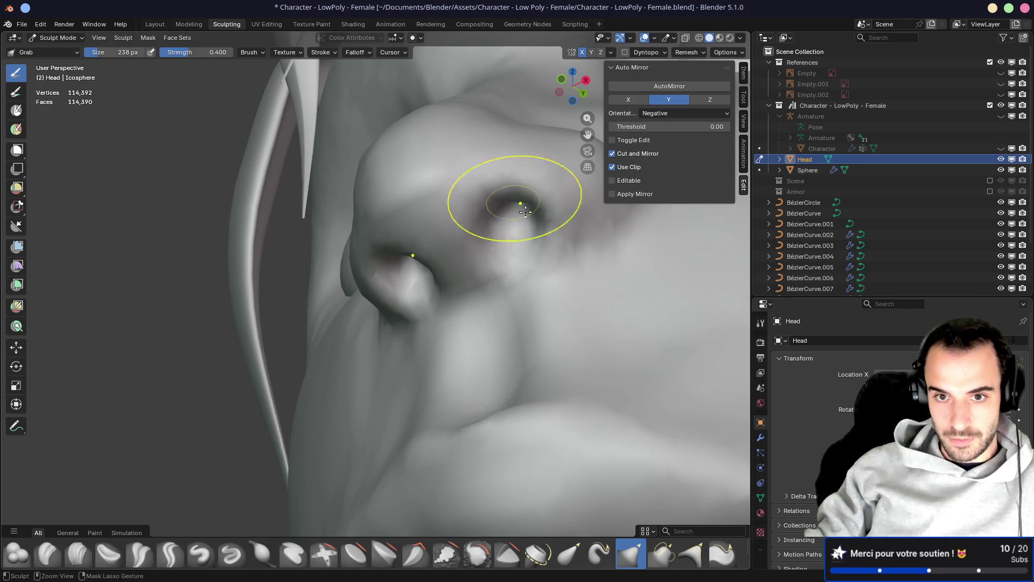
Inspect the reshaped nostrils from below and the side
{"action": "mouse_move", "coordinate": [527, 196]}
{"action": "middle_mouse_down"}
{"action": "mouse_move", "coordinate": [429, 270]}
{"action": "mouse_move", "coordinate": [412, 270]}
{"action": "mouse_move", "coordinate": [439, 257]}
{"action": "mouse_move", "coordinate": [418, 263]}
{"action": "middle_mouse_up"}
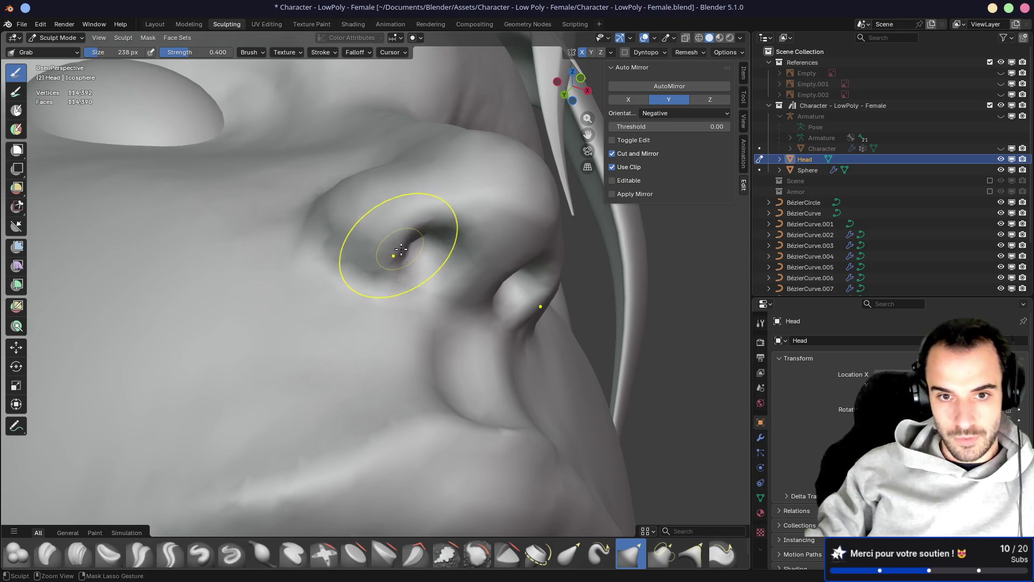
{"action": "mouse_move", "coordinate": [465, 236]}
{"action": "middle_mouse_down"}
{"action": "mouse_move", "coordinate": [412, 230]}
{"action": "mouse_move", "coordinate": [437, 237]}
{"action": "mouse_move", "coordinate": [456, 263]}
{"action": "mouse_move", "coordinate": [423, 228]}
{"action": "mouse_move", "coordinate": [500, 261]}
{"action": "middle_mouse_up"}
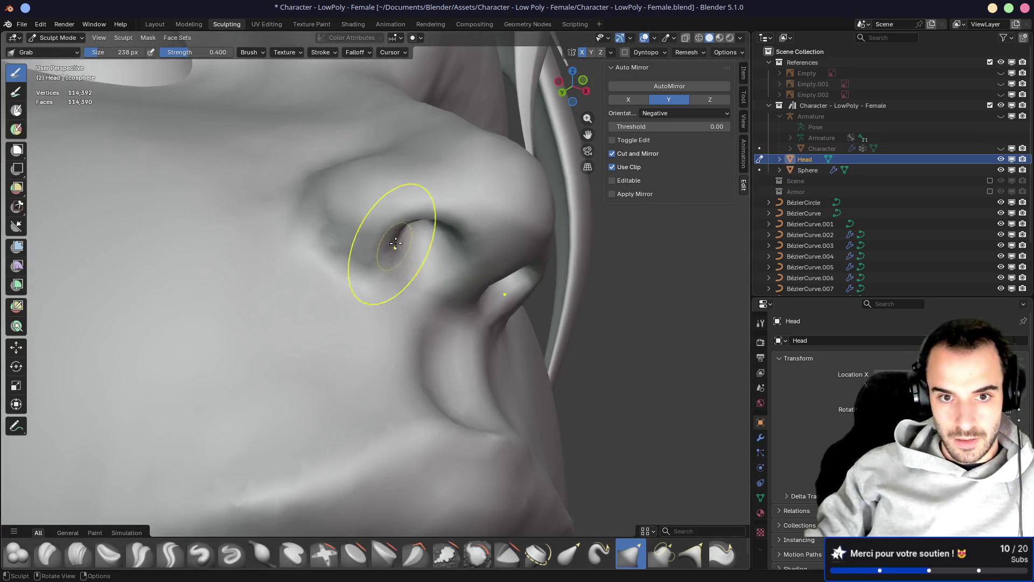
{"action": "middle_click_drag", "start_coordinate": [412, 245], "coordinate": [388, 289]}
{"action": "mouse_move", "coordinate": [413, 236]}
{"action": "middle_mouse_down"}
{"action": "mouse_move", "coordinate": [335, 193]}
{"action": "mouse_move", "coordinate": [291, 212]}
{"action": "mouse_move", "coordinate": [485, 213]}
{"action": "mouse_move", "coordinate": [524, 257]}
{"action": "mouse_move", "coordinate": [456, 242]}
{"action": "middle_mouse_up"}
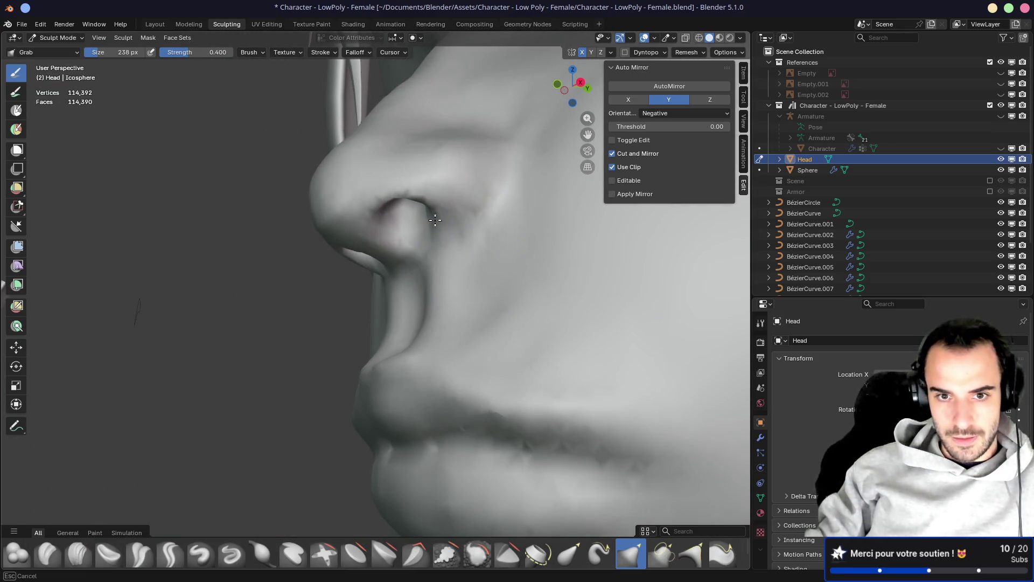
{"action": "mouse_move", "coordinate": [394, 198]}
{"action": "middle_mouse_down"}
{"action": "mouse_move", "coordinate": [462, 230]}
{"action": "mouse_move", "coordinate": [416, 238]}
{"action": "mouse_move", "coordinate": [411, 252]}
{"action": "middle_mouse_up"}
{"action": "key", "text": "shift+c"}
{"action": "key", "text": "f"}
{"action": "left_click", "coordinate": [415, 227]}
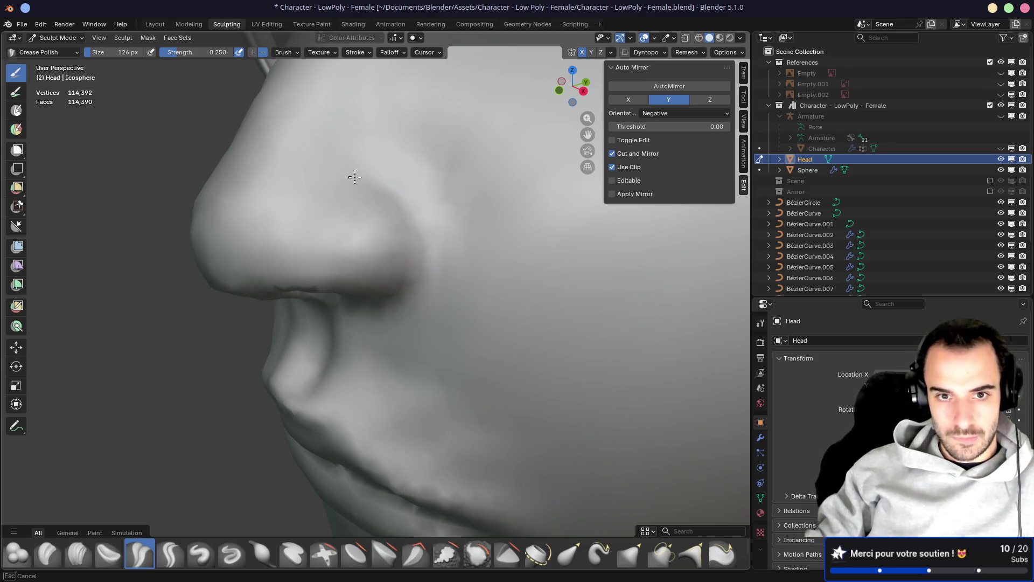
{"action": "mouse_move", "coordinate": [398, 286]}
{"action": "middle_mouse_down"}
{"action": "mouse_move", "coordinate": [390, 299]}
{"action": "mouse_move", "coordinate": [431, 232]}
{"action": "mouse_move", "coordinate": [377, 157]}
{"action": "middle_mouse_up"}
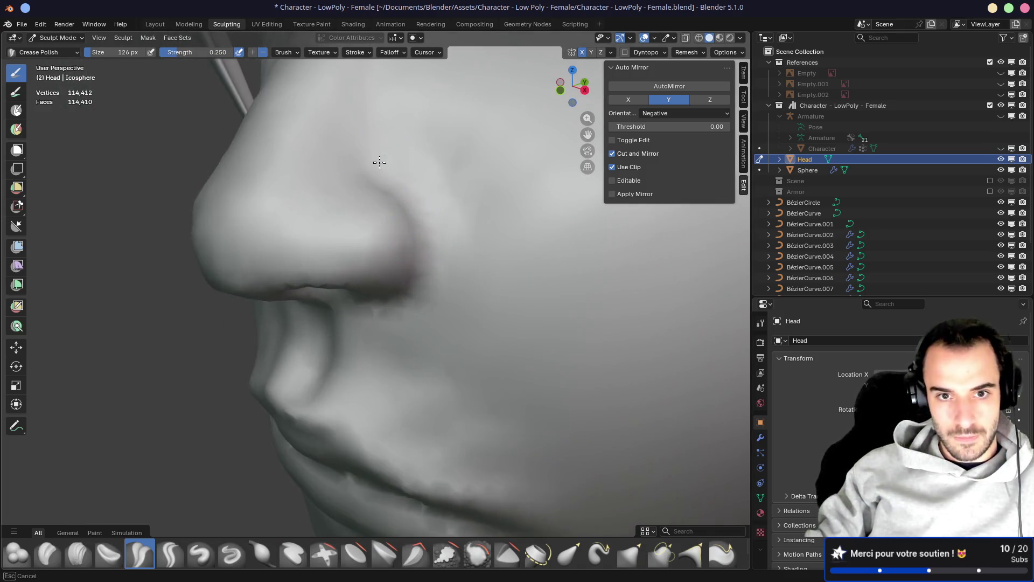
{"action": "mouse_move", "coordinate": [379, 329]}
{"action": "middle_mouse_down"}
{"action": "mouse_move", "coordinate": [425, 269]}
{"action": "mouse_move", "coordinate": [383, 335]}
{"action": "mouse_move", "coordinate": [426, 212]}
{"action": "middle_mouse_up"}
{"action": "scroll", "coordinate": [425, 270], "scroll_direction": "up", "scroll_amount": 3}
{"action": "scroll", "coordinate": [282, 306], "scroll_direction": "down", "scroll_amount": 4}
{"action": "scroll", "coordinate": [383, 335], "scroll_direction": "up", "scroll_amount": 2}
{"action": "mouse_move", "coordinate": [444, 318]}
{"action": "middle_mouse_down"}
{"action": "mouse_move", "coordinate": [398, 279]}
{"action": "mouse_move", "coordinate": [559, 275]}
{"action": "mouse_move", "coordinate": [457, 232]}
{"action": "mouse_move", "coordinate": [473, 228]}
{"action": "mouse_move", "coordinate": [256, 233]}
{"action": "middle_mouse_up"}
{"action": "scroll", "coordinate": [446, 265], "scroll_direction": "down", "scroll_amount": 3}
{"action": "mouse_move", "coordinate": [392, 281]}
{"action": "middle_mouse_down"}
{"action": "mouse_move", "coordinate": [431, 280]}
{"action": "mouse_move", "coordinate": [404, 281]}
{"action": "mouse_move", "coordinate": [451, 265]}
{"action": "mouse_move", "coordinate": [503, 277]}
{"action": "mouse_move", "coordinate": [305, 272]}
{"action": "mouse_move", "coordinate": [477, 292]}
{"action": "middle_mouse_up"}
{"action": "scroll", "coordinate": [405, 282], "scroll_direction": "up", "scroll_amount": 5}
{"action": "scroll", "coordinate": [375, 268], "scroll_direction": "down", "scroll_amount": 4}
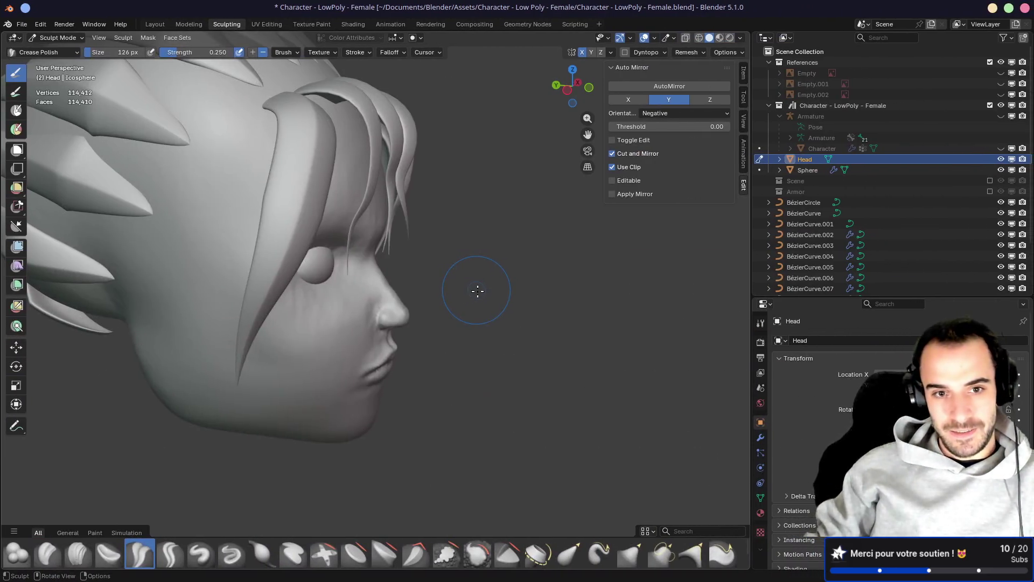
View the stylized female character and wireframe head reference images
{"action": "scroll", "coordinate": [483, 240], "scroll_direction": "up", "scroll_amount": 5}
Build a raised upper eyelid with Clay Strips, undoing the lower eyelid stroke
{"action": "mouse_move", "coordinate": [507, 248]}
{"action": "middle_mouse_down"}
{"action": "mouse_move", "coordinate": [605, 240]}
{"action": "mouse_move", "coordinate": [432, 261]}
{"action": "middle_mouse_up"}
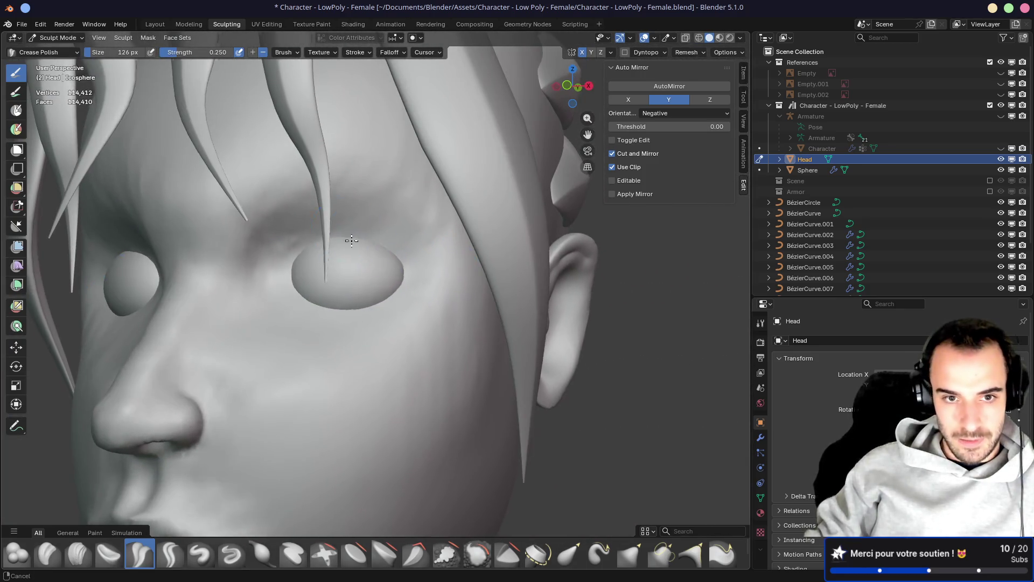
{"action": "middle_click_drag", "start_coordinate": [349, 237], "coordinate": [393, 270], "text": "shift"}
{"action": "scroll", "coordinate": [393, 268], "scroll_direction": "up", "scroll_amount": 2}
{"action": "key", "text": "c"}
{"action": "mouse_move", "coordinate": [310, 262]}
{"action": "left_mouse_down"}
{"action": "mouse_move", "coordinate": [397, 240]}
{"action": "mouse_move", "coordinate": [324, 232]}
{"action": "mouse_move", "coordinate": [316, 248]}
{"action": "mouse_move", "coordinate": [438, 260]}
{"action": "mouse_move", "coordinate": [410, 215]}
{"action": "mouse_move", "coordinate": [312, 232]}
{"action": "mouse_move", "coordinate": [378, 245]}
{"action": "left_mouse_up"}
{"action": "mouse_move", "coordinate": [357, 328]}
{"action": "left_mouse_down"}
{"action": "mouse_move", "coordinate": [264, 350]}
{"action": "mouse_move", "coordinate": [270, 342]}
{"action": "mouse_move", "coordinate": [445, 343]}
{"action": "left_mouse_up"}
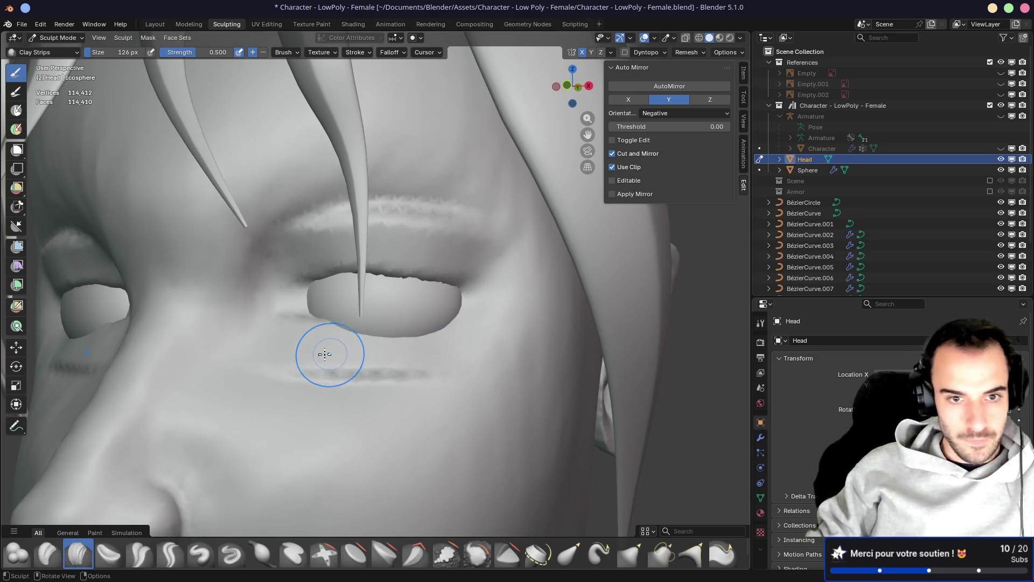
{"action": "key", "text": "ctrl+z"}
{"action": "key", "text": "ctrl+z"}
Snap to the right orthographic profile and enlarge the brush to 716 px
{"action": "middle_click_drag", "start_coordinate": [331, 351], "coordinate": [397, 292]}
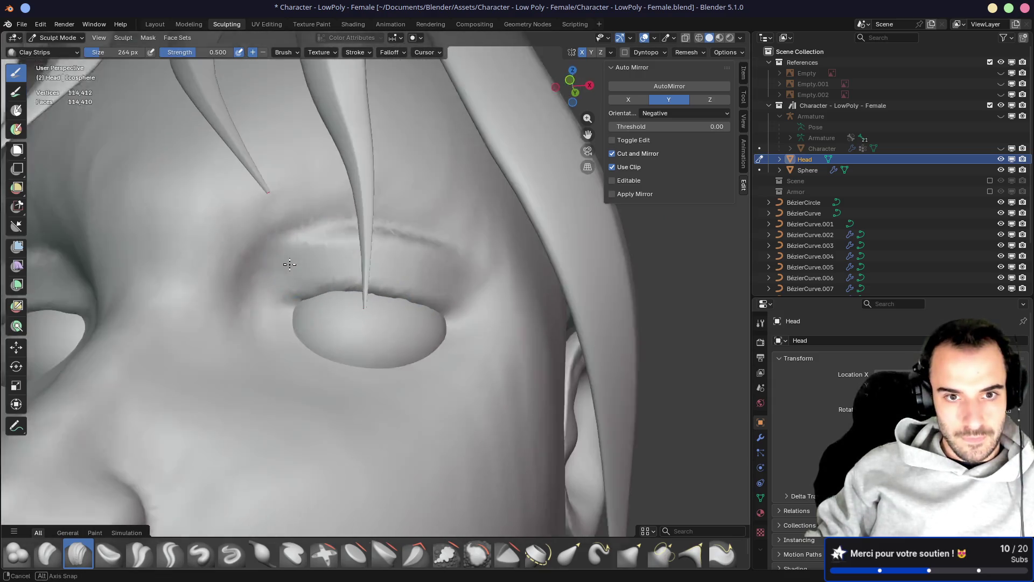
{"action": "mouse_move", "coordinate": [296, 246]}
{"action": "middle_mouse_down"}
{"action": "mouse_move", "coordinate": [284, 261]}
{"action": "mouse_move", "coordinate": [335, 213]}
{"action": "middle_mouse_up"}
{"action": "key", "text": "bracketright"}
{"action": "key", "text": "bracketright"}
{"action": "key", "text": "bracketright"}
{"action": "middle_click_drag", "start_coordinate": [501, 239], "coordinate": [450, 312]}
{"action": "mouse_move", "coordinate": [347, 293]}
{"action": "middle_mouse_down"}
{"action": "mouse_move", "coordinate": [470, 317]}
{"action": "mouse_move", "coordinate": [385, 324]}
{"action": "middle_mouse_up"}
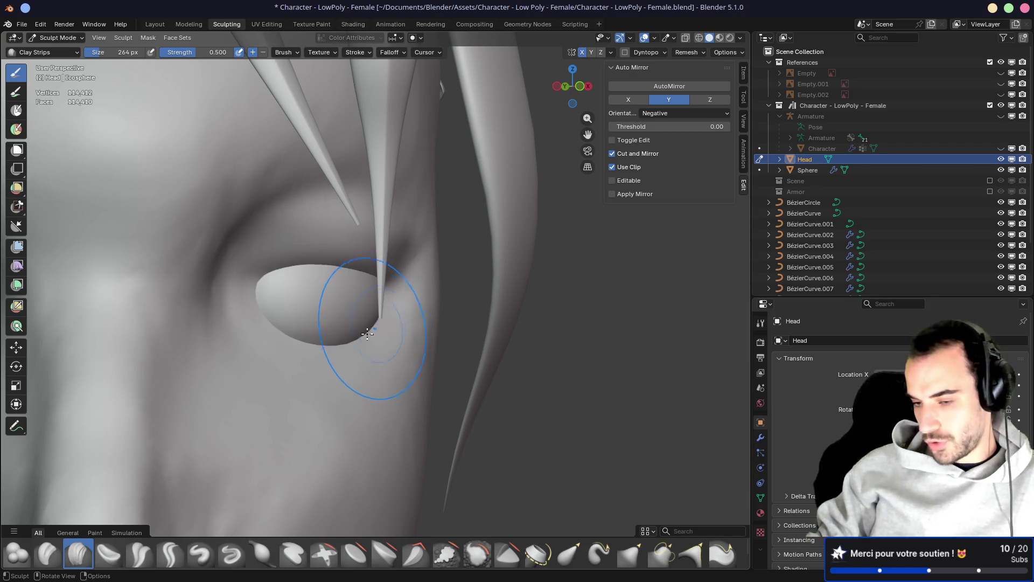
{"action": "scroll", "coordinate": [371, 333], "scroll_direction": "down", "scroll_amount": 5}
{"action": "mouse_move", "coordinate": [240, 325]}
{"action": "middle_mouse_down"}
{"action": "mouse_move", "coordinate": [280, 279]}
{"action": "mouse_move", "coordinate": [263, 285]}
{"action": "middle_mouse_up"}
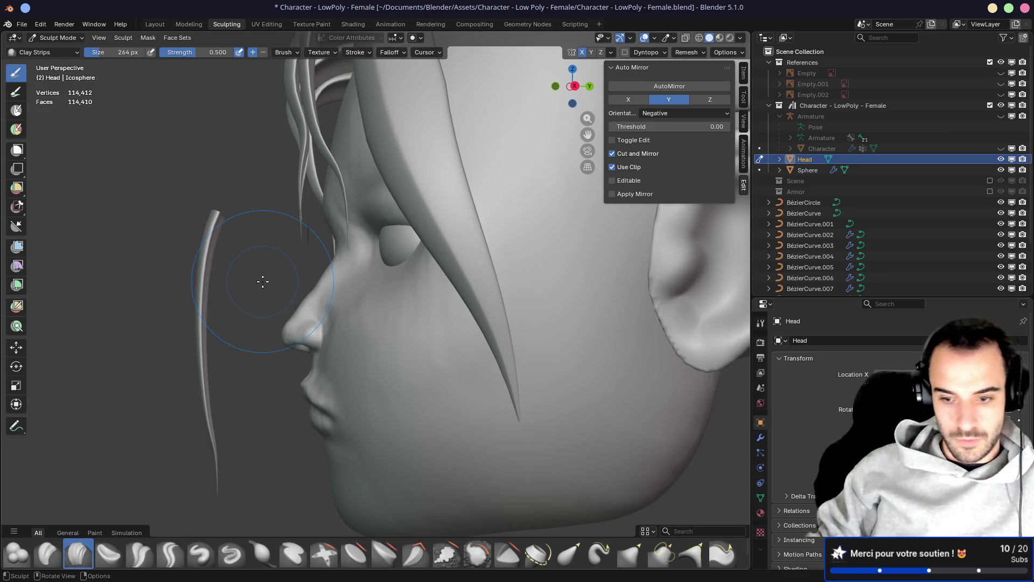
{"action": "key", "text": "KP_1"}
{"action": "key", "text": "KP_3"}
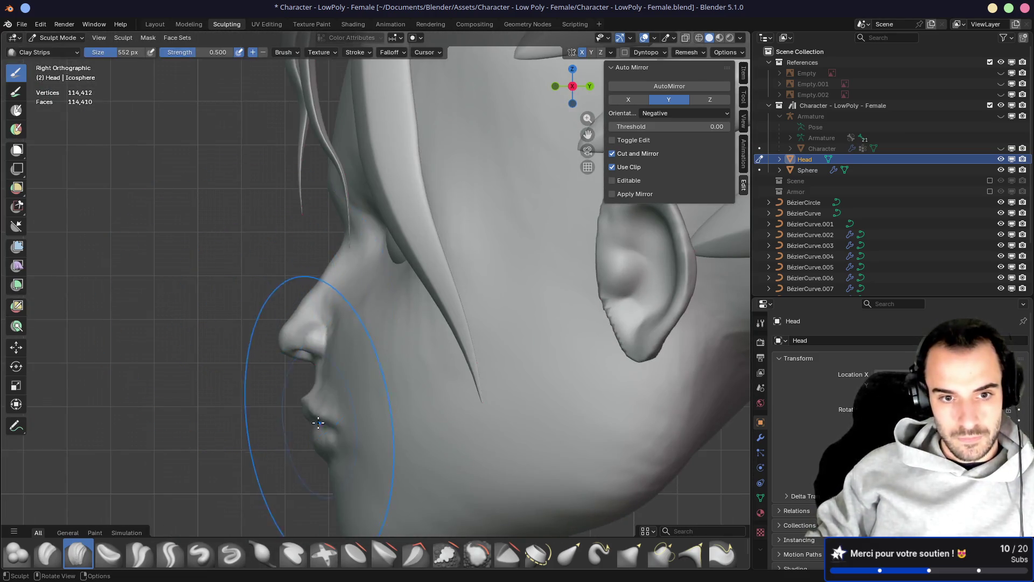
{"action": "middle_click_drag", "start_coordinate": [245, 310], "coordinate": [219, 272], "text": "shift"}
{"action": "key", "text": "f"}
{"action": "left_click", "coordinate": [264, 333]}
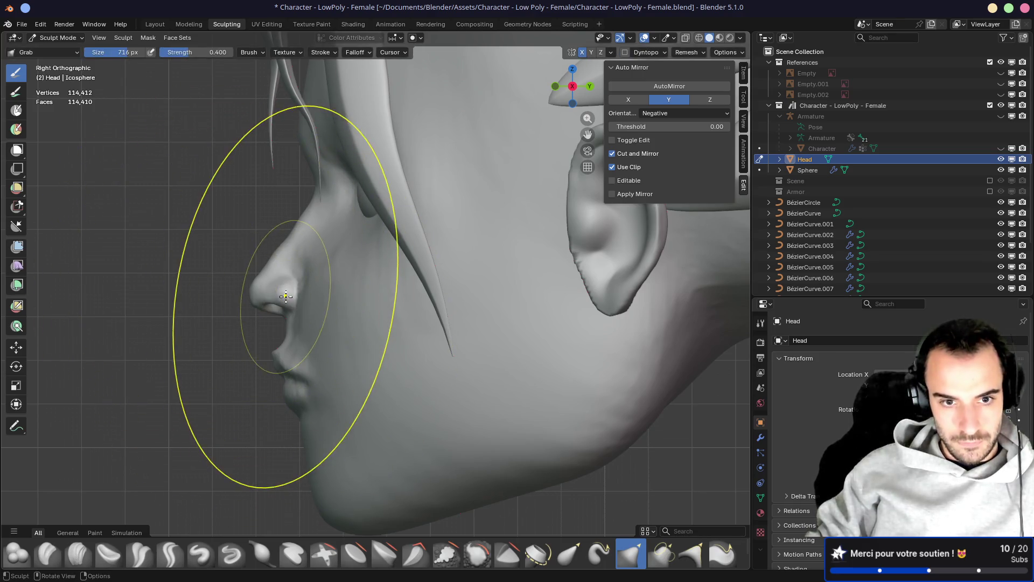
Pull the chin and jaw downward and shape the lips and cheek area
{"action": "mouse_move", "coordinate": [326, 327]}
{"action": "left_mouse_down"}
{"action": "mouse_move", "coordinate": [339, 388]}
{"action": "mouse_move", "coordinate": [332, 472]}
{"action": "mouse_move", "coordinate": [331, 410]}
{"action": "left_mouse_up"}
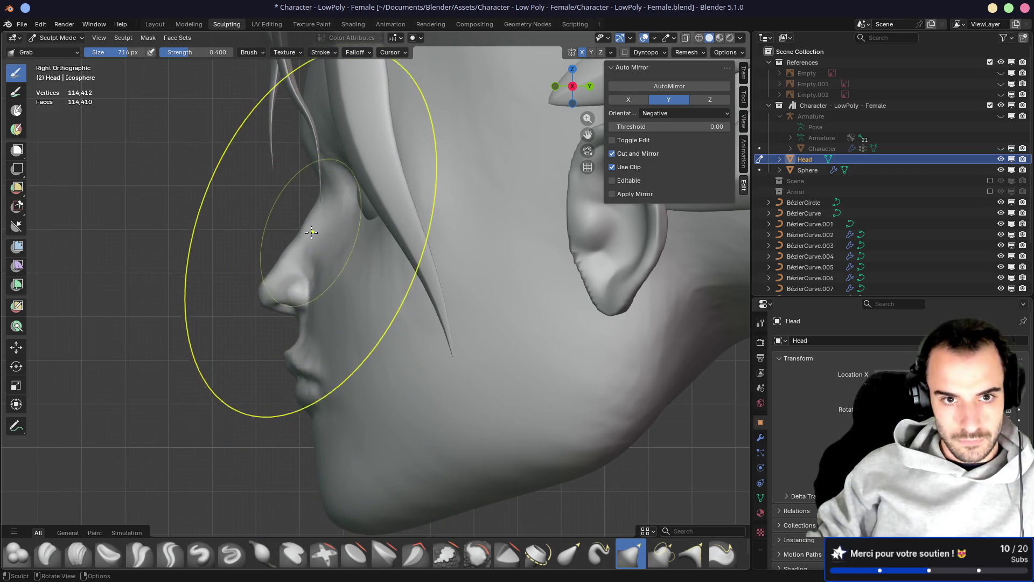
{"action": "mouse_move", "coordinate": [318, 434]}
{"action": "middle_mouse_down"}
{"action": "mouse_move", "coordinate": [342, 363]}
{"action": "mouse_move", "coordinate": [439, 362]}
{"action": "mouse_move", "coordinate": [381, 341]}
{"action": "middle_mouse_up"}
{"action": "left_click_drag", "start_coordinate": [377, 343], "coordinate": [394, 342]}
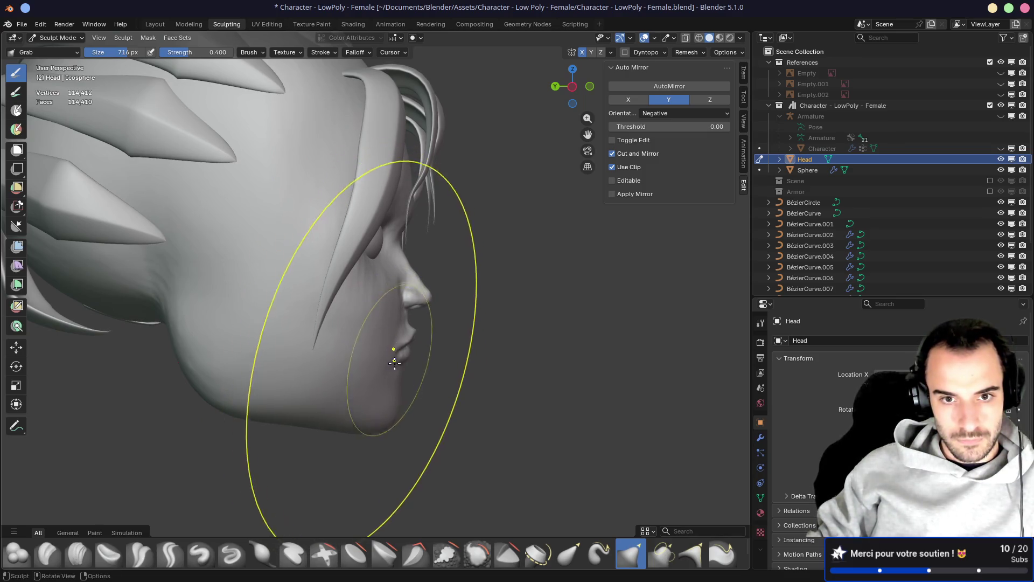
{"action": "mouse_move", "coordinate": [377, 344]}
{"action": "middle_mouse_down"}
{"action": "mouse_move", "coordinate": [250, 342]}
{"action": "mouse_move", "coordinate": [432, 328]}
{"action": "mouse_move", "coordinate": [477, 343]}
{"action": "mouse_move", "coordinate": [455, 323]}
{"action": "middle_mouse_up"}
{"action": "left_click_drag", "start_coordinate": [391, 270], "coordinate": [392, 264]}
{"action": "mouse_move", "coordinate": [457, 285]}
{"action": "middle_mouse_down"}
{"action": "mouse_move", "coordinate": [566, 283]}
{"action": "mouse_move", "coordinate": [235, 281]}
{"action": "mouse_move", "coordinate": [457, 286]}
{"action": "middle_mouse_up"}
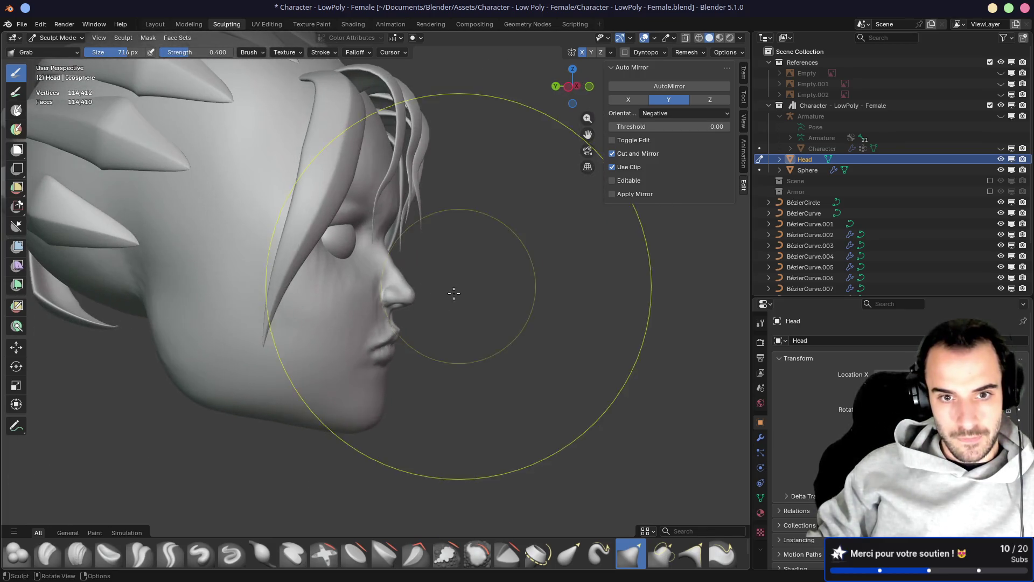
{"action": "mouse_move", "coordinate": [372, 383]}
{"action": "middle_mouse_down"}
{"action": "mouse_move", "coordinate": [281, 355]}
{"action": "mouse_move", "coordinate": [231, 370]}
{"action": "mouse_move", "coordinate": [260, 365]}
{"action": "mouse_move", "coordinate": [222, 358]}
{"action": "mouse_move", "coordinate": [417, 361]}
{"action": "mouse_move", "coordinate": [270, 346]}
{"action": "mouse_move", "coordinate": [258, 357]}
{"action": "mouse_move", "coordinate": [416, 369]}
{"action": "mouse_move", "coordinate": [377, 400]}
{"action": "middle_mouse_up"}
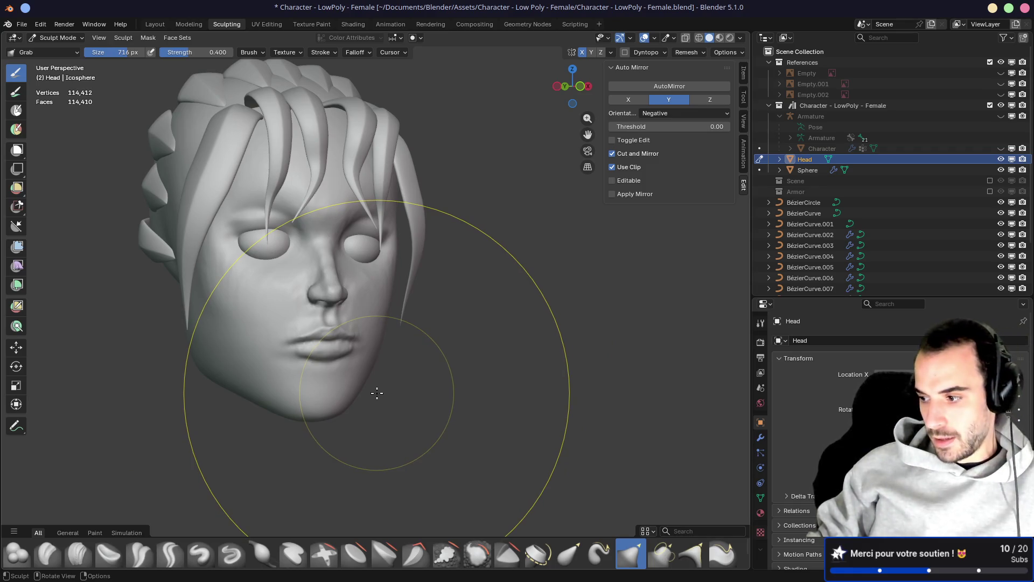
{"action": "mouse_move", "coordinate": [381, 386]}
{"action": "middle_mouse_down"}
{"action": "mouse_move", "coordinate": [369, 346]}
{"action": "mouse_move", "coordinate": [423, 330]}
{"action": "middle_mouse_up"}
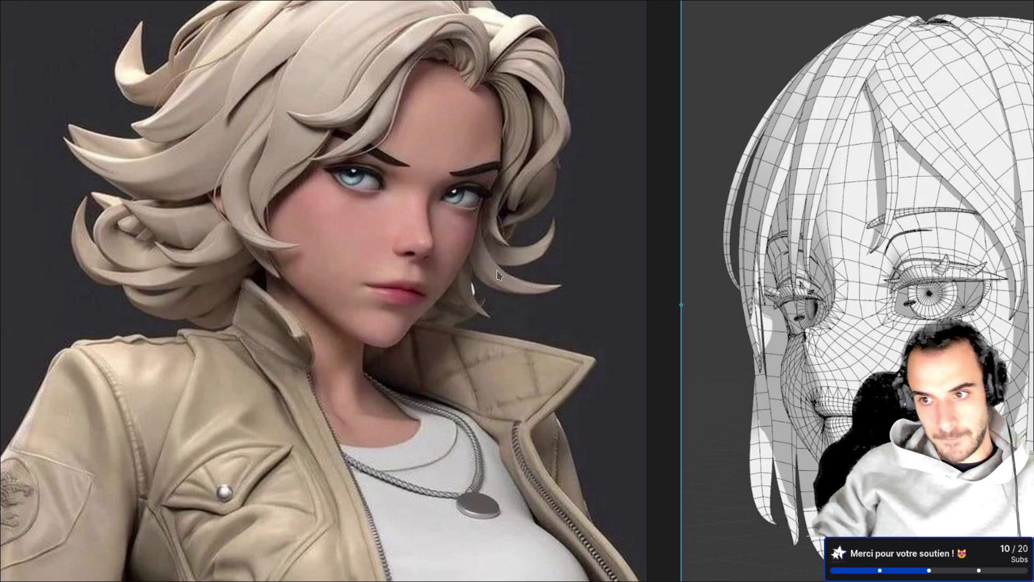
Back in Blender, push the cheek and jaw into a new shape with Grab
{"action": "key", "text": "alt+Tab"}
{"action": "mouse_move", "coordinate": [526, 254]}
{"action": "middle_mouse_down"}
{"action": "mouse_move", "coordinate": [428, 346]}
{"action": "mouse_move", "coordinate": [495, 374]}
{"action": "middle_mouse_up"}
{"action": "mouse_move", "coordinate": [493, 363]}
{"action": "left_mouse_down"}
{"action": "mouse_move", "coordinate": [492, 377]}
{"action": "mouse_move", "coordinate": [504, 375]}
{"action": "left_mouse_up"}
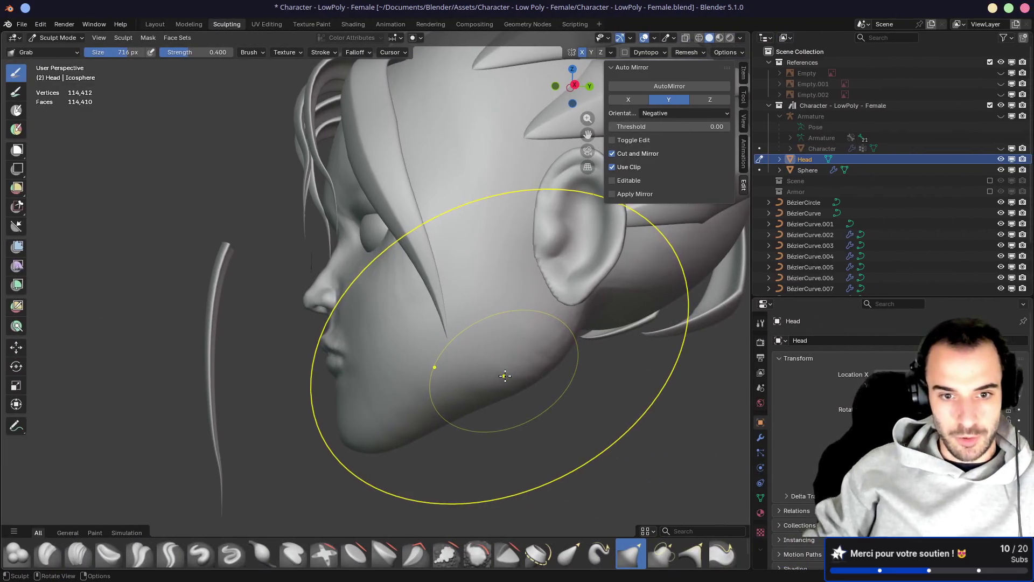
Set the Grab brush to 332 px and reshape the jawline
{"action": "key", "text": "f"}
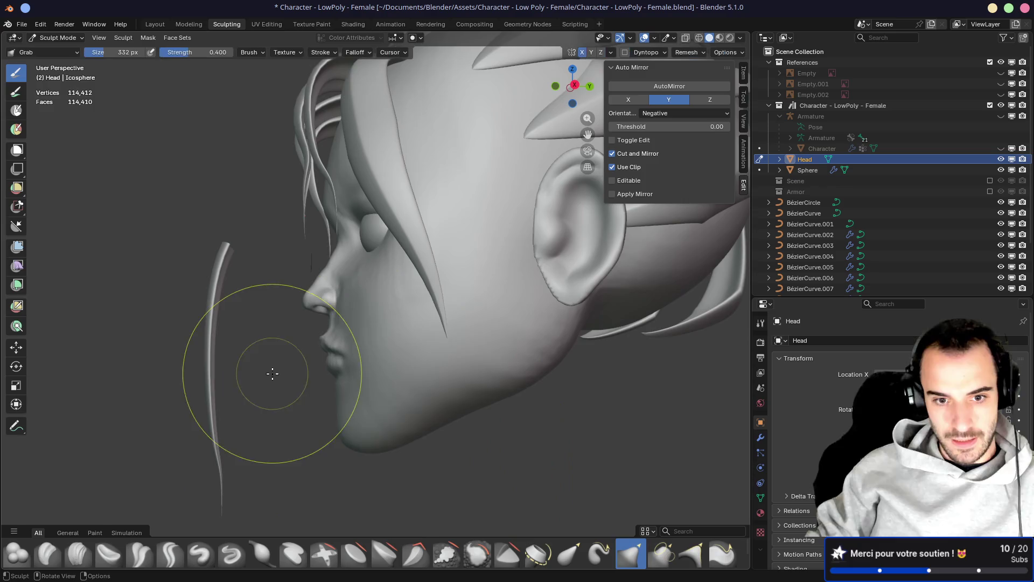
{"action": "left_click", "coordinate": [273, 369]}
{"action": "scroll", "coordinate": [396, 358], "scroll_direction": "up", "scroll_amount": 3}
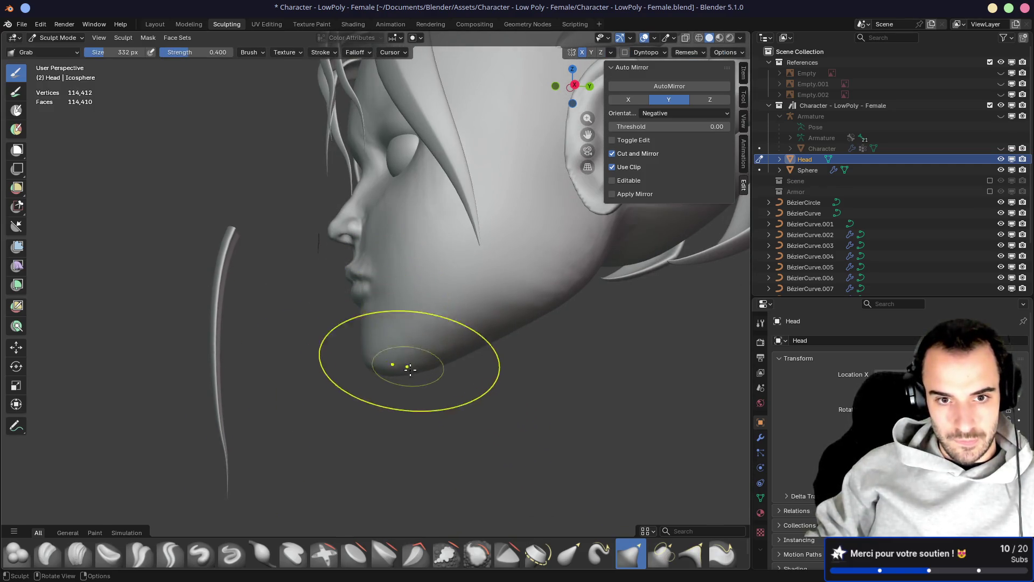
{"action": "middle_click_drag", "start_coordinate": [433, 365], "coordinate": [555, 388]}
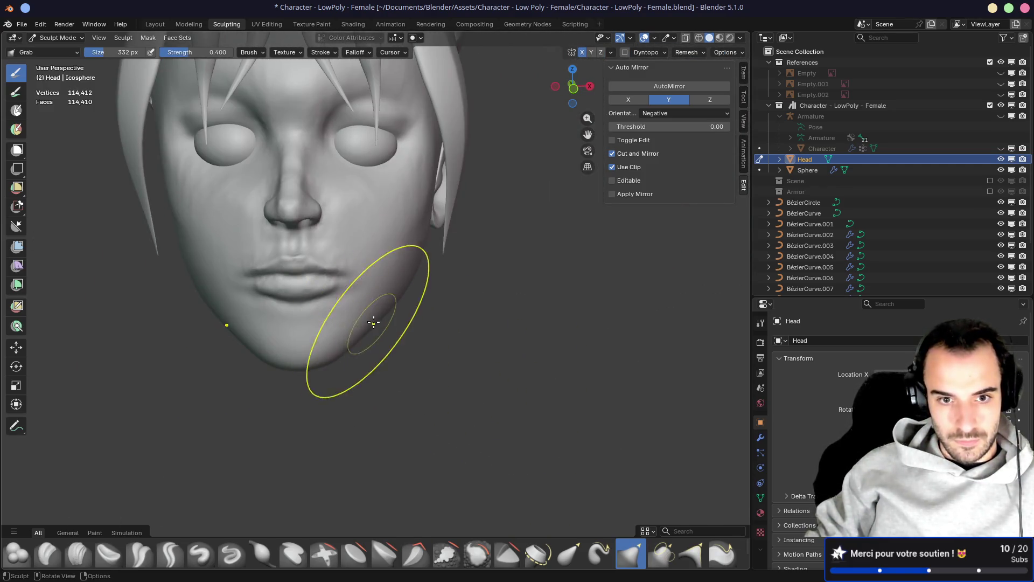
{"action": "left_click_drag", "start_coordinate": [375, 317], "coordinate": [391, 299]}
{"action": "mouse_move", "coordinate": [415, 233]}
{"action": "middle_mouse_down"}
{"action": "mouse_move", "coordinate": [335, 236]}
{"action": "mouse_move", "coordinate": [462, 265]}
{"action": "middle_mouse_up"}
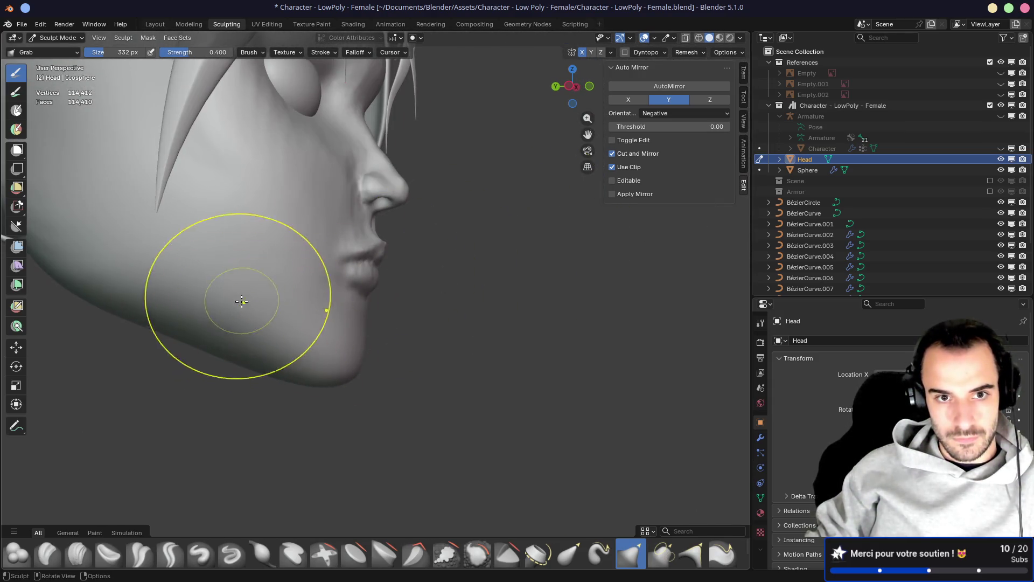
{"action": "middle_click_drag", "start_coordinate": [243, 301], "coordinate": [238, 295]}
Preview the head in Material Preview, return to Solid, and orbit to the nose profile
{"action": "left_click", "coordinate": [719, 38]}
{"action": "mouse_move", "coordinate": [539, 259]}
{"action": "middle_mouse_down"}
{"action": "mouse_move", "coordinate": [224, 286]}
{"action": "mouse_move", "coordinate": [459, 281]}
{"action": "mouse_move", "coordinate": [457, 291]}
{"action": "mouse_move", "coordinate": [370, 295]}
{"action": "mouse_move", "coordinate": [457, 261]}
{"action": "mouse_move", "coordinate": [550, 282]}
{"action": "mouse_move", "coordinate": [545, 272]}
{"action": "middle_mouse_up"}
{"action": "scroll", "coordinate": [457, 291], "scroll_direction": "down", "scroll_amount": 5}
{"action": "scroll", "coordinate": [370, 296], "scroll_direction": "up", "scroll_amount": 5}
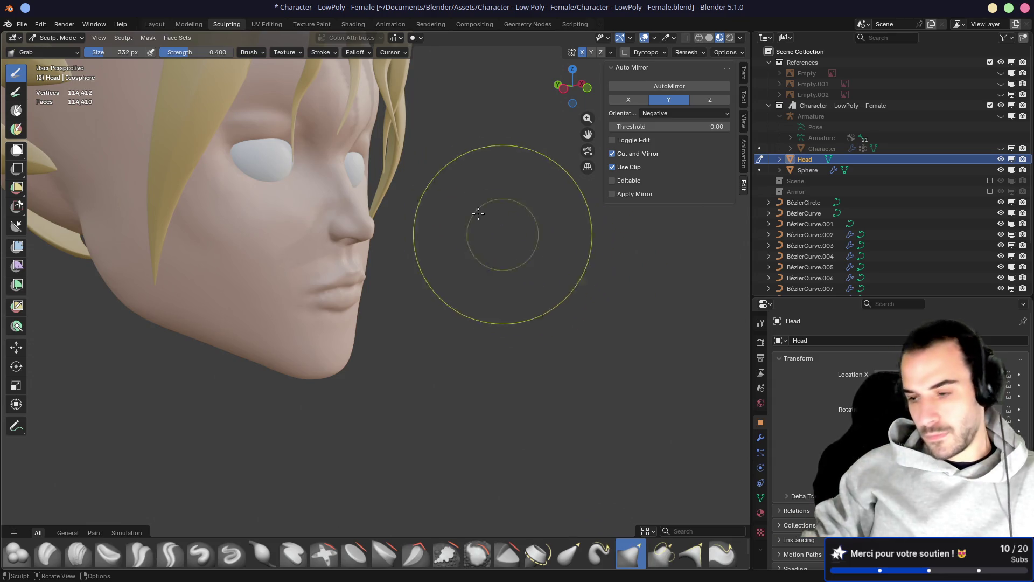
{"action": "mouse_move", "coordinate": [492, 151]}
{"action": "middle_mouse_down"}
{"action": "mouse_move", "coordinate": [178, 153]}
{"action": "mouse_move", "coordinate": [418, 162]}
{"action": "middle_mouse_up"}
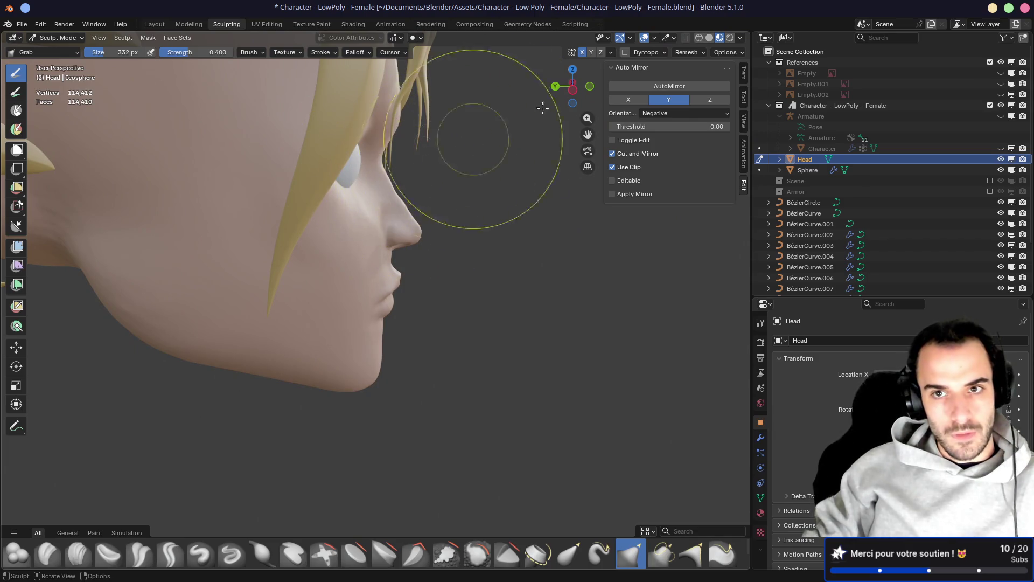
{"action": "left_click", "coordinate": [710, 38]}
{"action": "mouse_move", "coordinate": [538, 150]}
{"action": "middle_mouse_down"}
{"action": "mouse_move", "coordinate": [294, 143]}
{"action": "mouse_move", "coordinate": [351, 167]}
{"action": "mouse_move", "coordinate": [353, 280]}
{"action": "middle_mouse_up"}
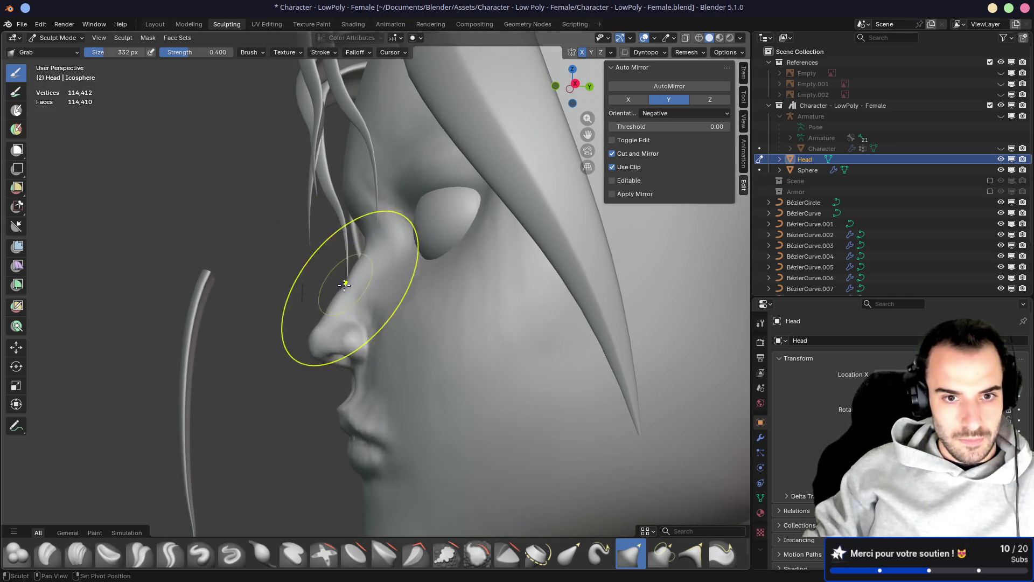
{"action": "mouse_move", "coordinate": [365, 293]}
{"action": "middle_mouse_down"}
{"action": "mouse_move", "coordinate": [533, 302]}
{"action": "mouse_move", "coordinate": [369, 295]}
{"action": "mouse_move", "coordinate": [377, 251]}
{"action": "mouse_move", "coordinate": [474, 253]}
{"action": "mouse_move", "coordinate": [342, 245]}
{"action": "middle_mouse_up"}
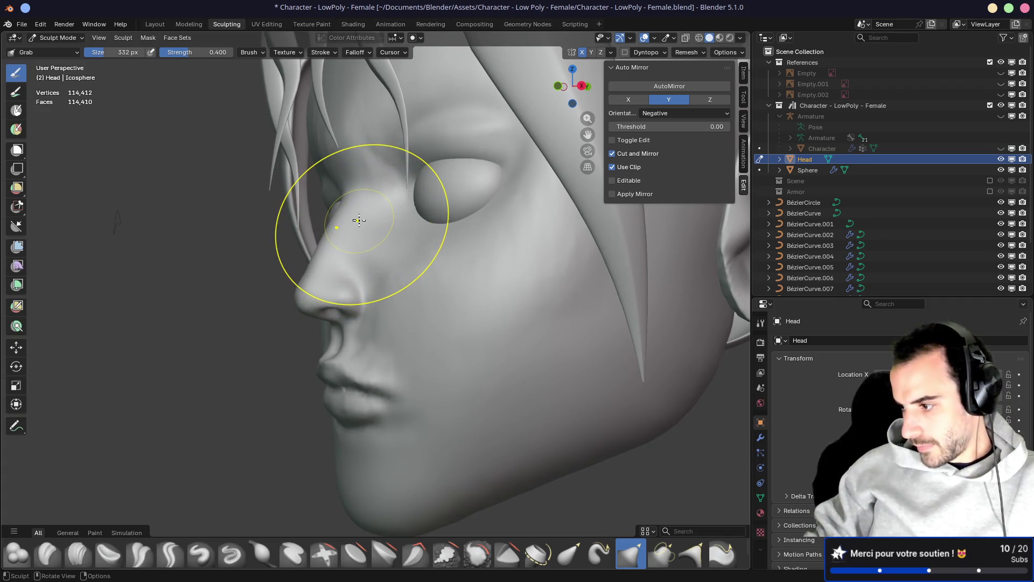
{"action": "mouse_move", "coordinate": [363, 224]}
{"action": "middle_mouse_down"}
{"action": "mouse_move", "coordinate": [253, 248]}
{"action": "mouse_move", "coordinate": [379, 251]}
{"action": "mouse_move", "coordinate": [377, 272]}
{"action": "mouse_move", "coordinate": [386, 258]}
{"action": "middle_mouse_up"}
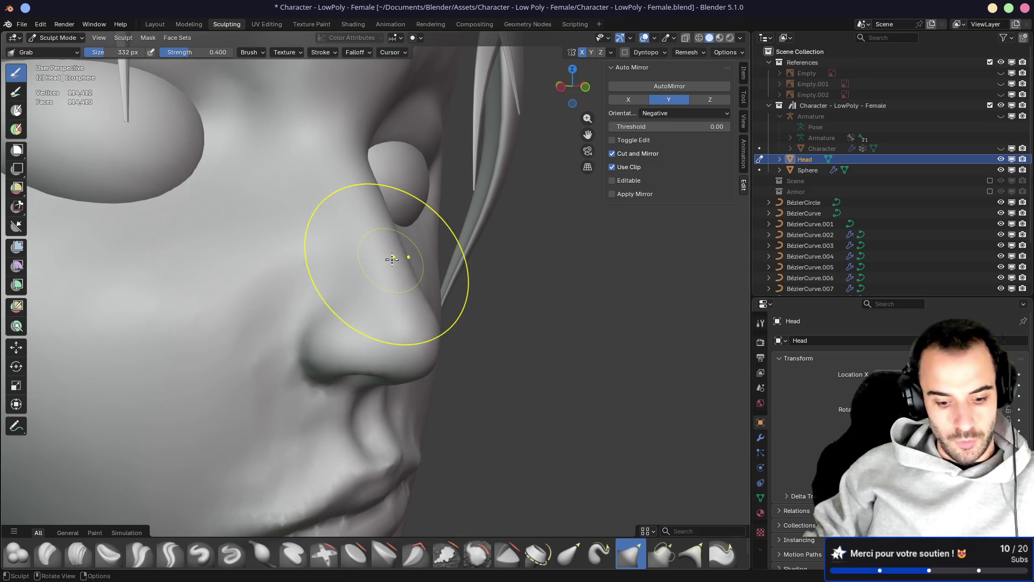
{"action": "key", "text": "shift+c"}
Shrink the brush radius to 138 px, then to 102 px
{"action": "key", "text": "f"}
{"action": "left_click", "coordinate": [340, 212]}
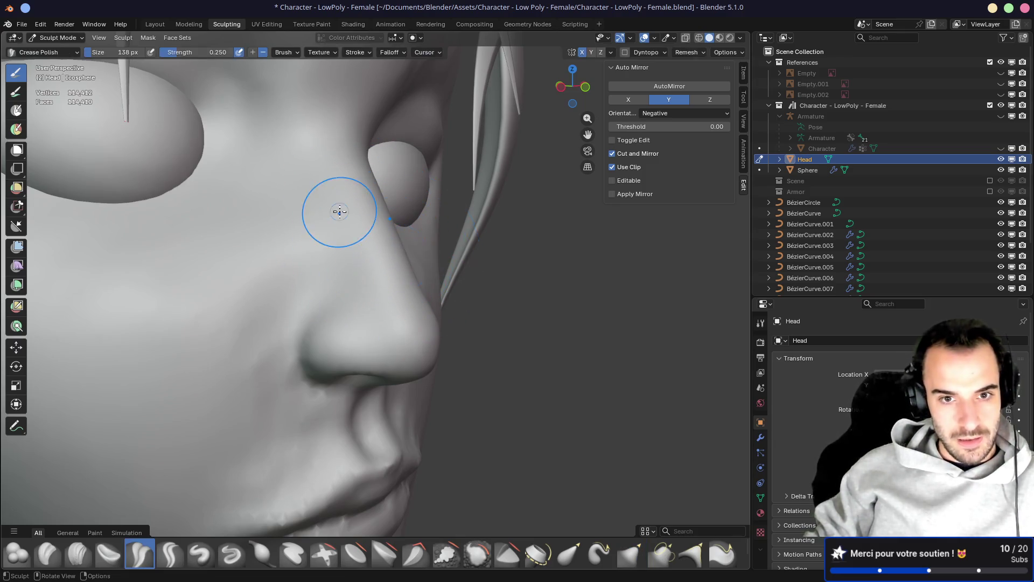
{"action": "key", "text": "f"}
{"action": "left_click", "coordinate": [372, 218]}
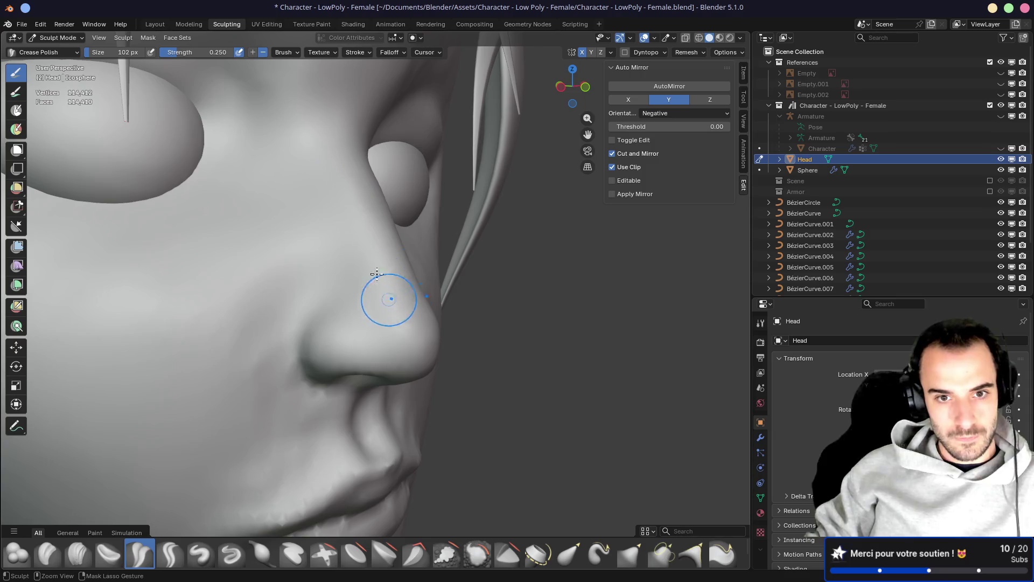
Orbit and zoom around the face to a side profile of the lips and chin
{"action": "middle_click_drag", "start_coordinate": [425, 340], "coordinate": [408, 323]}
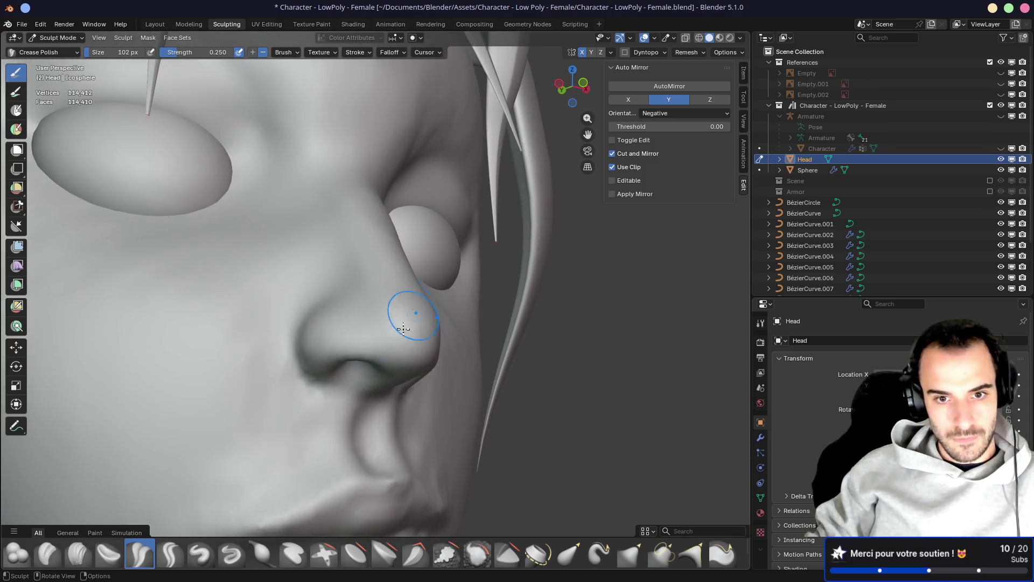
{"action": "mouse_move", "coordinate": [463, 292]}
{"action": "middle_mouse_down"}
{"action": "mouse_move", "coordinate": [203, 291]}
{"action": "mouse_move", "coordinate": [426, 301]}
{"action": "mouse_move", "coordinate": [289, 301]}
{"action": "mouse_move", "coordinate": [324, 358]}
{"action": "middle_mouse_up"}
{"action": "scroll", "coordinate": [425, 301], "scroll_direction": "down", "scroll_amount": 5}
{"action": "scroll", "coordinate": [323, 358], "scroll_direction": "down", "scroll_amount": 2}
{"action": "scroll", "coordinate": [332, 301], "scroll_direction": "up", "scroll_amount": 8}
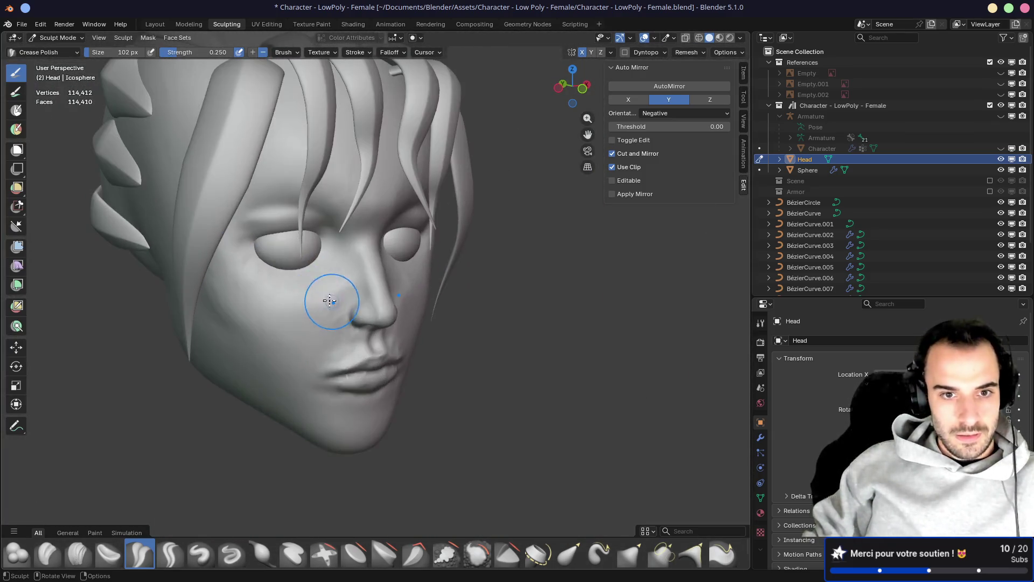
{"action": "scroll", "coordinate": [302, 296], "scroll_direction": "up", "scroll_amount": 4}
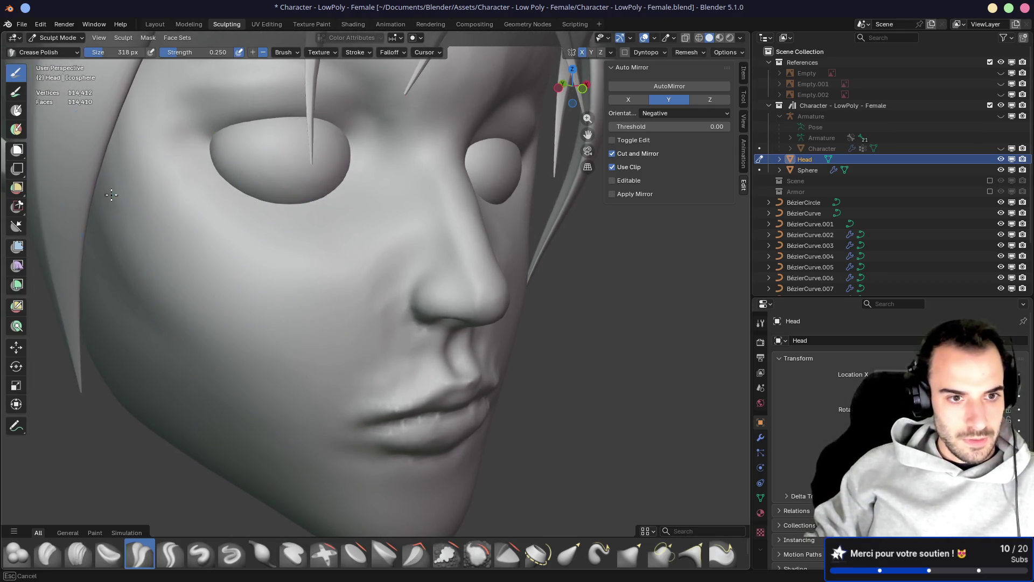
{"action": "scroll", "coordinate": [296, 336], "scroll_direction": "down", "scroll_amount": 3}
{"action": "scroll", "coordinate": [291, 294], "scroll_direction": "up", "scroll_amount": 4}
{"action": "middle_click_drag", "start_coordinate": [278, 231], "coordinate": [356, 356]}
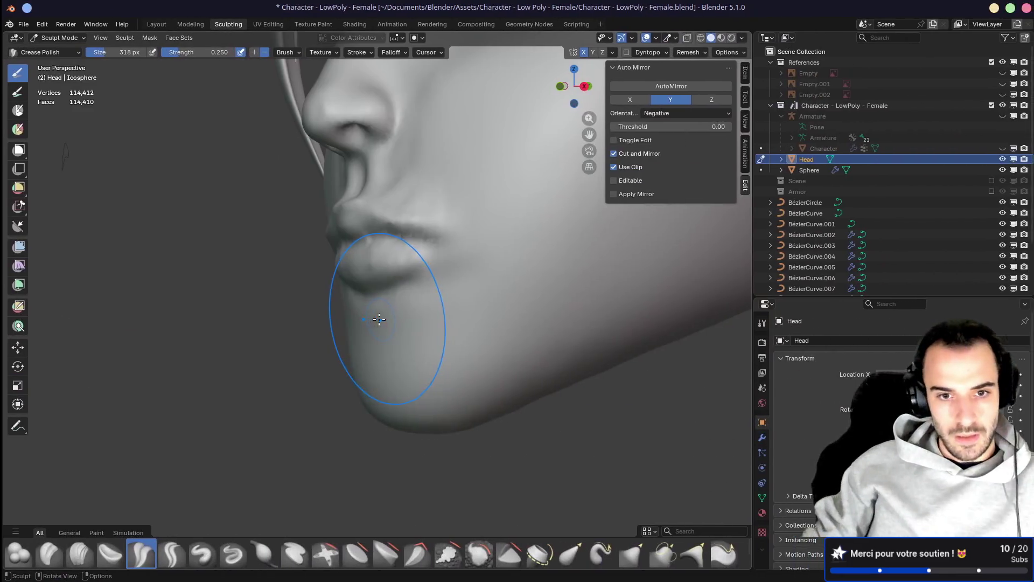
{"action": "mouse_move", "coordinate": [381, 323]}
{"action": "middle_mouse_down"}
{"action": "mouse_move", "coordinate": [426, 301]}
{"action": "mouse_move", "coordinate": [478, 297]}
{"action": "middle_mouse_up"}
Enlarge the brush to 418 px, snap to front orthographic view, and switch to Grab
{"action": "key", "text": "f"}
{"action": "left_click", "coordinate": [492, 353]}
{"action": "middle_click_drag", "start_coordinate": [526, 346], "coordinate": [464, 361]}
{"action": "key", "text": "KP_1"}
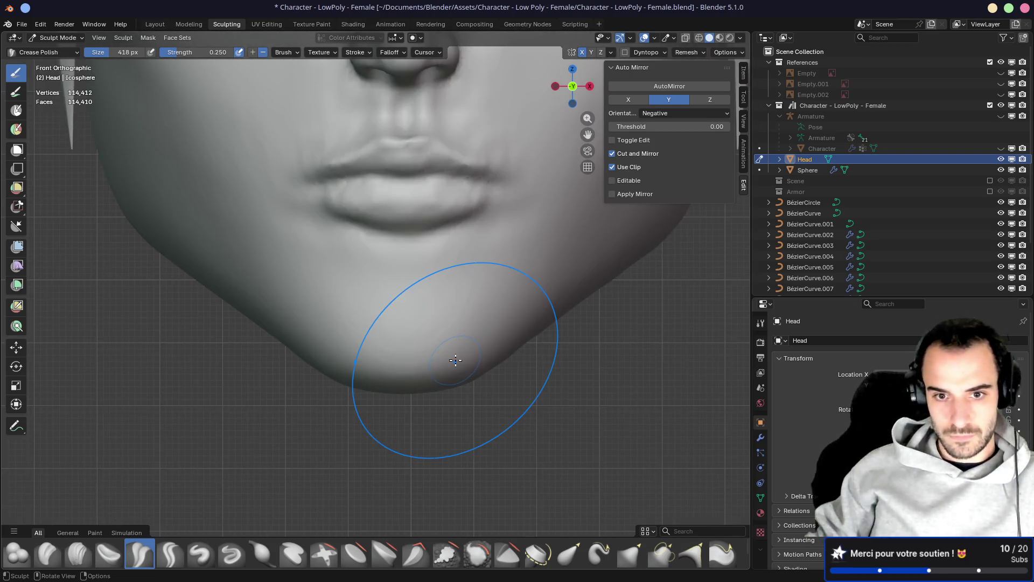
{"action": "mouse_move", "coordinate": [450, 250]}
{"action": "middle_mouse_down", "text": "shift"}
{"action": "mouse_move", "coordinate": [416, 303]}
{"action": "mouse_move", "coordinate": [450, 272]}
{"action": "mouse_move", "coordinate": [473, 346]}
{"action": "middle_mouse_up", "text": "shift"}
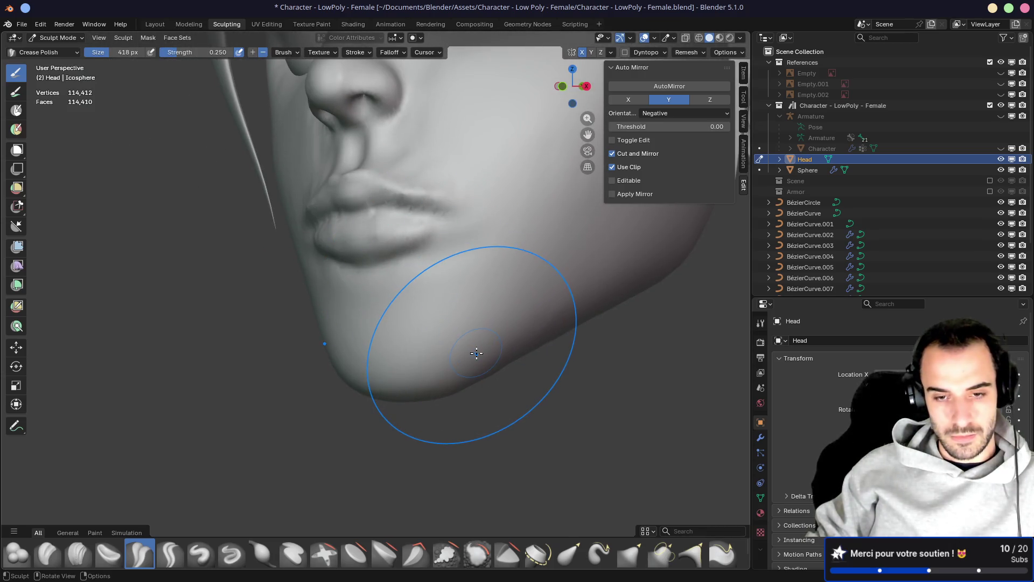
{"action": "key", "text": "g"}
{"action": "mouse_move", "coordinate": [464, 341]}
{"action": "middle_mouse_down"}
{"action": "mouse_move", "coordinate": [543, 371]}
{"action": "mouse_move", "coordinate": [291, 347]}
{"action": "mouse_move", "coordinate": [322, 318]}
{"action": "mouse_move", "coordinate": [427, 316]}
{"action": "mouse_move", "coordinate": [277, 307]}
{"action": "mouse_move", "coordinate": [431, 302]}
{"action": "mouse_move", "coordinate": [428, 293]}
{"action": "mouse_move", "coordinate": [469, 322]}
{"action": "middle_mouse_up"}
{"action": "mouse_move", "coordinate": [517, 291]}
{"action": "middle_mouse_down"}
{"action": "mouse_move", "coordinate": [501, 301]}
{"action": "mouse_move", "coordinate": [434, 285]}
{"action": "mouse_move", "coordinate": [500, 275]}
{"action": "middle_mouse_up"}
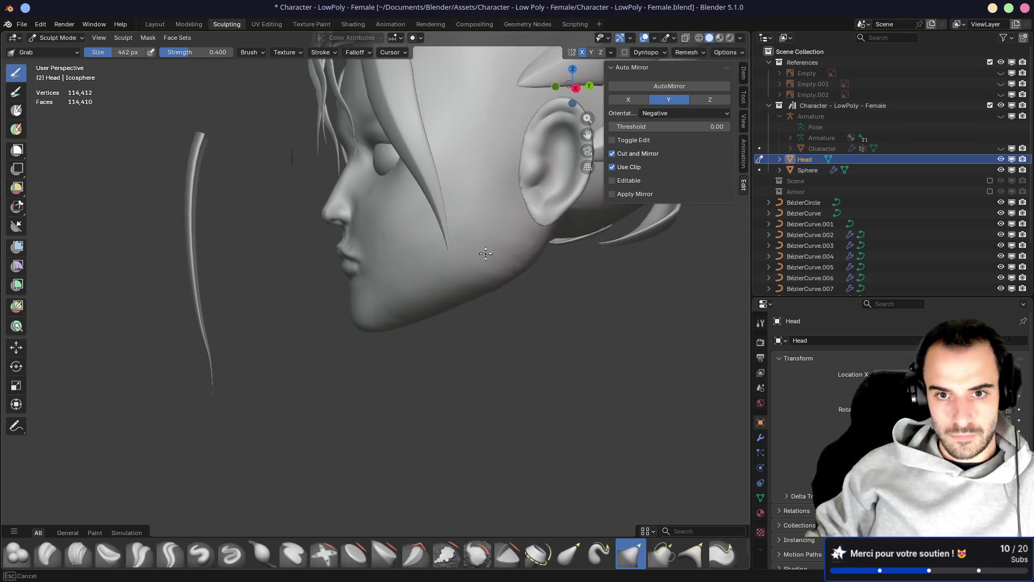
{"action": "middle_click_drag", "start_coordinate": [432, 282], "coordinate": [412, 305]}
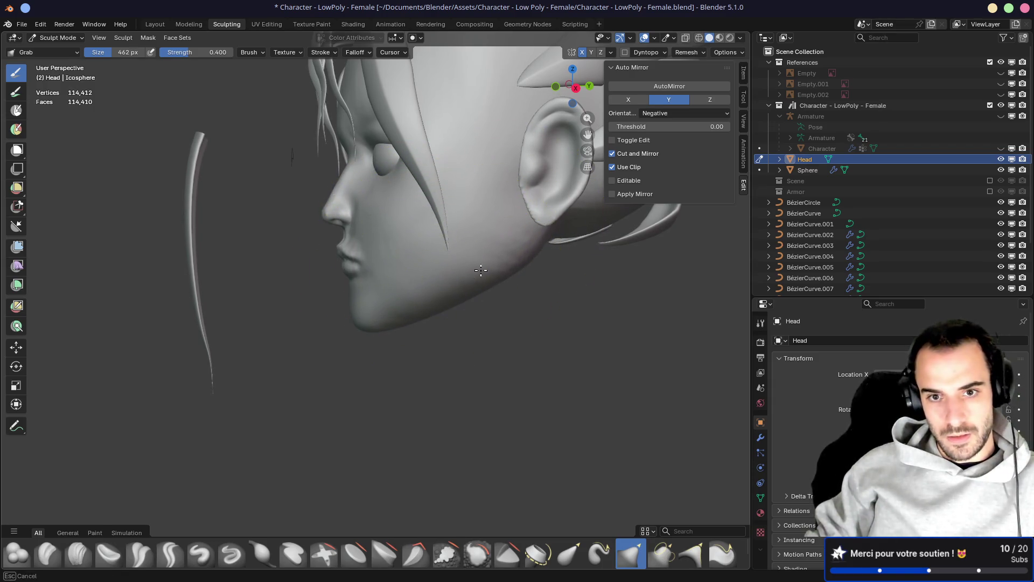
{"action": "mouse_move", "coordinate": [404, 321]}
{"action": "middle_mouse_down"}
{"action": "mouse_move", "coordinate": [448, 294]}
{"action": "mouse_move", "coordinate": [386, 310]}
{"action": "mouse_move", "coordinate": [404, 296]}
{"action": "mouse_move", "coordinate": [300, 282]}
{"action": "middle_mouse_up"}
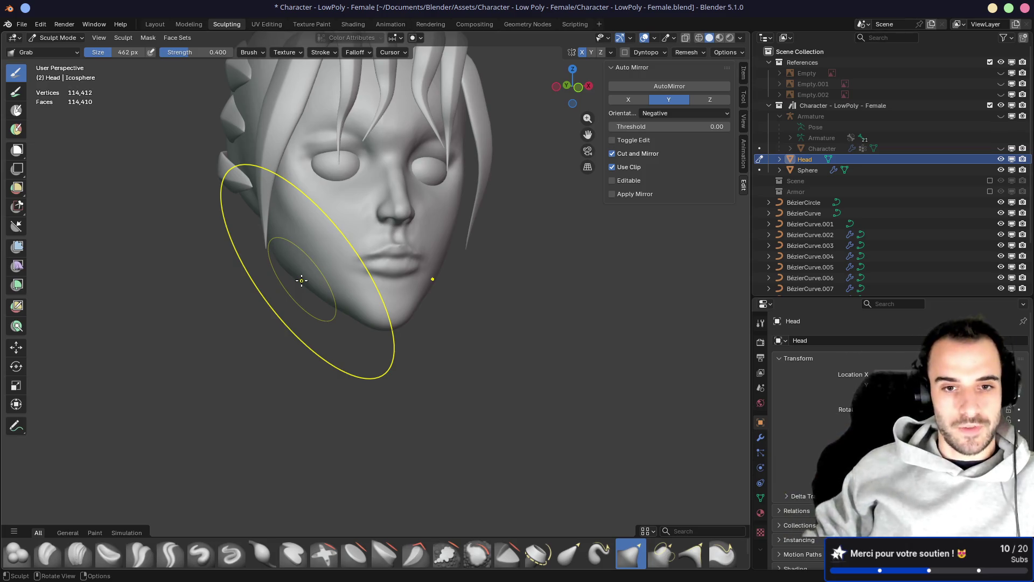
{"action": "mouse_move", "coordinate": [432, 236]}
{"action": "middle_mouse_down"}
{"action": "mouse_move", "coordinate": [302, 237]}
{"action": "mouse_move", "coordinate": [462, 231]}
{"action": "mouse_move", "coordinate": [363, 269]}
{"action": "middle_mouse_up"}
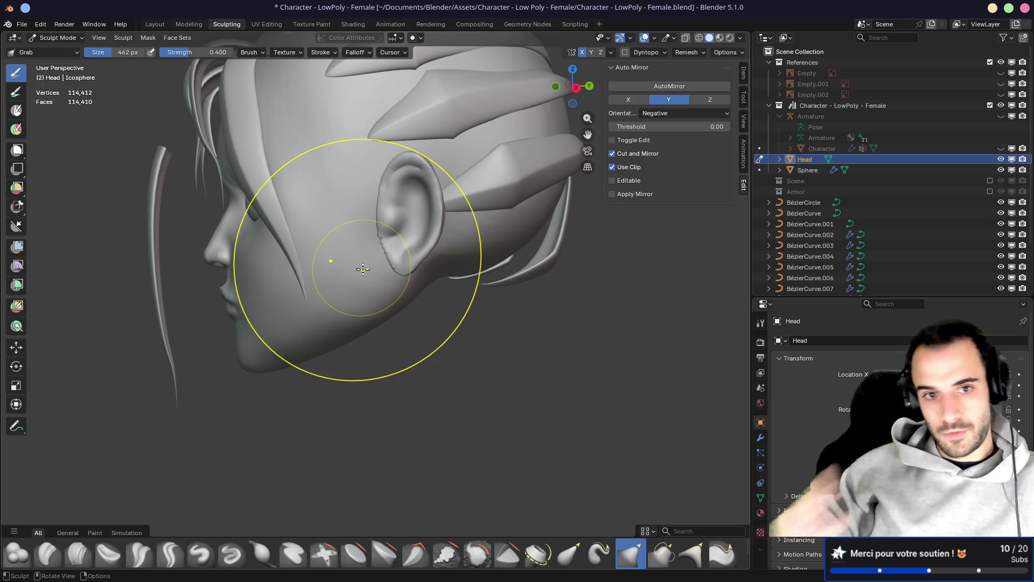
{"action": "mouse_move", "coordinate": [358, 219]}
{"action": "middle_mouse_down"}
{"action": "mouse_move", "coordinate": [307, 212]}
{"action": "mouse_move", "coordinate": [416, 228]}
{"action": "middle_mouse_up"}
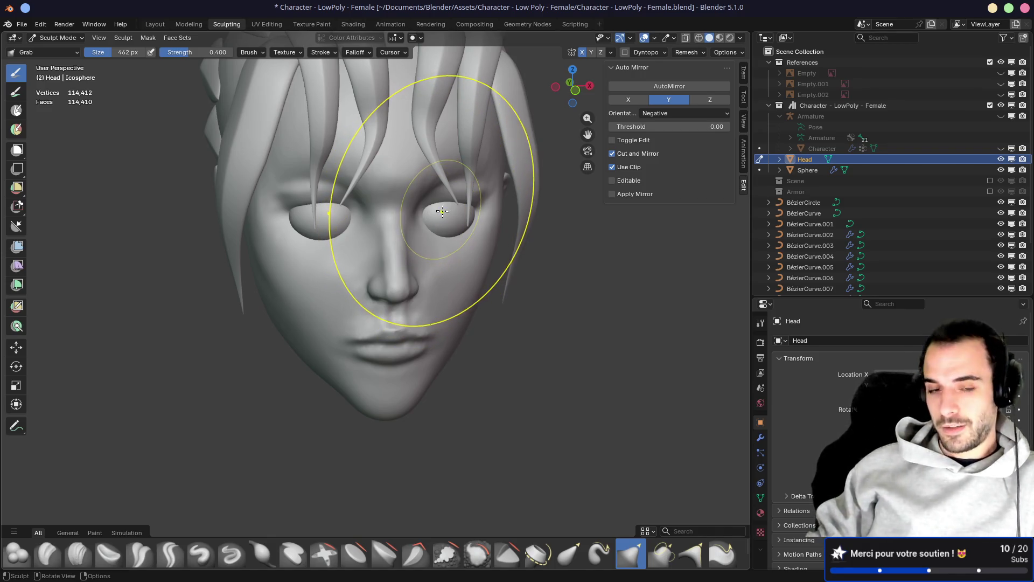
{"action": "scroll", "coordinate": [441, 251], "scroll_direction": "up", "scroll_amount": 3}
{"action": "mouse_move", "coordinate": [441, 251]}
{"action": "middle_mouse_down"}
{"action": "mouse_move", "coordinate": [357, 209]}
{"action": "mouse_move", "coordinate": [346, 250]}
{"action": "middle_mouse_up"}
{"action": "scroll", "coordinate": [347, 249], "scroll_direction": "down", "scroll_amount": 3}
{"action": "scroll", "coordinate": [393, 259], "scroll_direction": "up", "scroll_amount": 6}
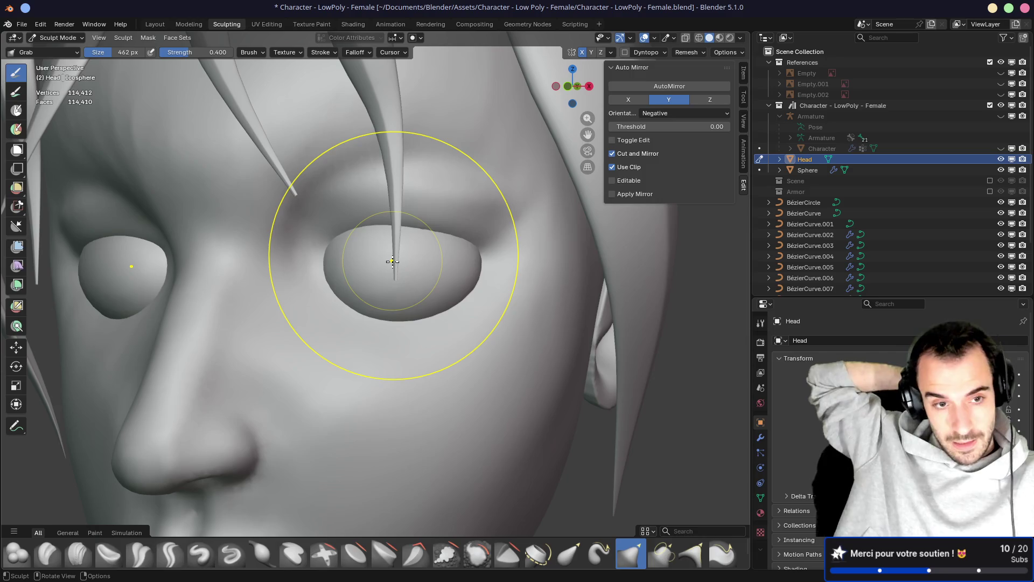
{"action": "key", "text": "bracketleft"}
{"action": "key", "text": "bracketleft"}
{"action": "key", "text": "bracketleft"}
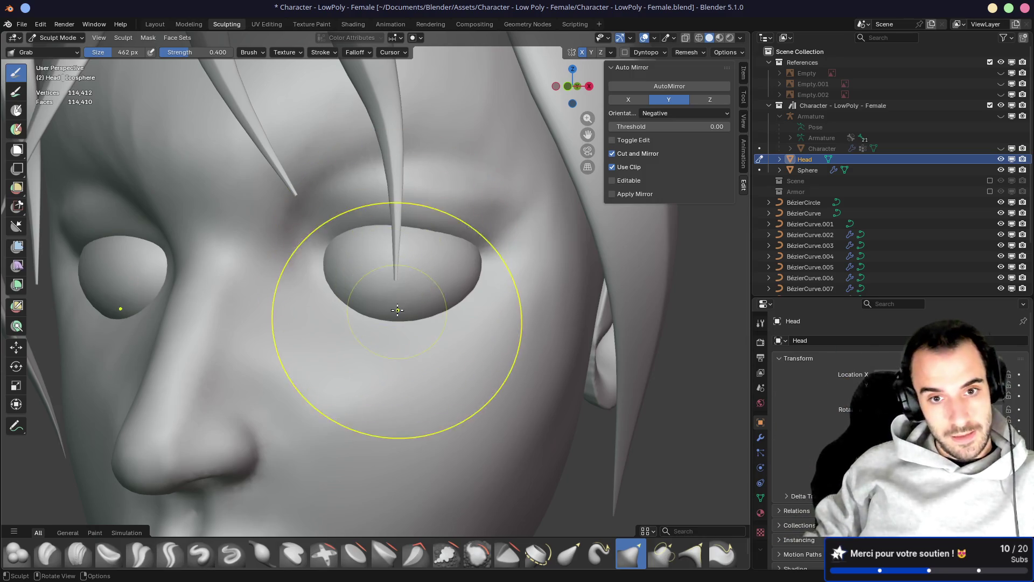
Build up a mirrored clay ridge beneath the eyes with two Clay Strips strokes
{"action": "key", "text": "c"}
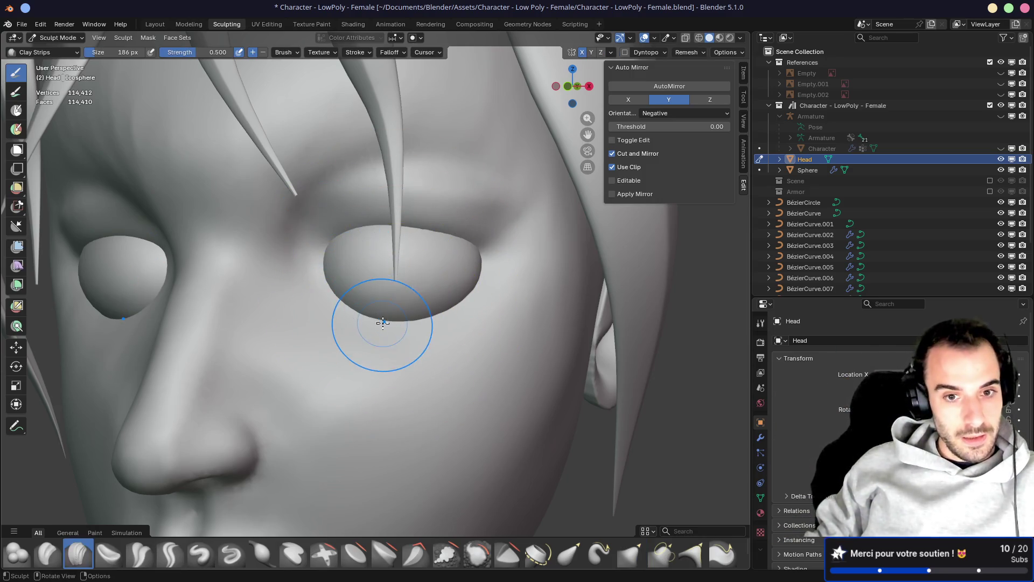
{"action": "mouse_move", "coordinate": [417, 315]}
{"action": "left_mouse_down"}
{"action": "mouse_move", "coordinate": [307, 300]}
{"action": "mouse_move", "coordinate": [439, 315]}
{"action": "left_mouse_up"}
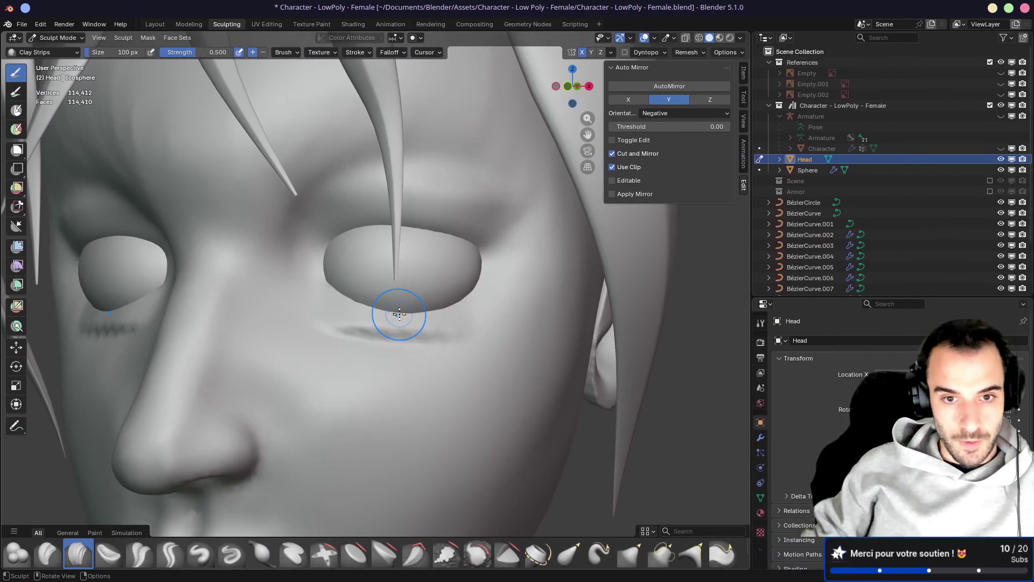
{"action": "left_click_drag", "start_coordinate": [342, 298], "coordinate": [493, 302]}
{"action": "mouse_move", "coordinate": [513, 296]}
{"action": "middle_mouse_down"}
{"action": "mouse_move", "coordinate": [393, 300]}
{"action": "mouse_move", "coordinate": [456, 340]}
{"action": "mouse_move", "coordinate": [335, 307]}
{"action": "middle_mouse_up"}
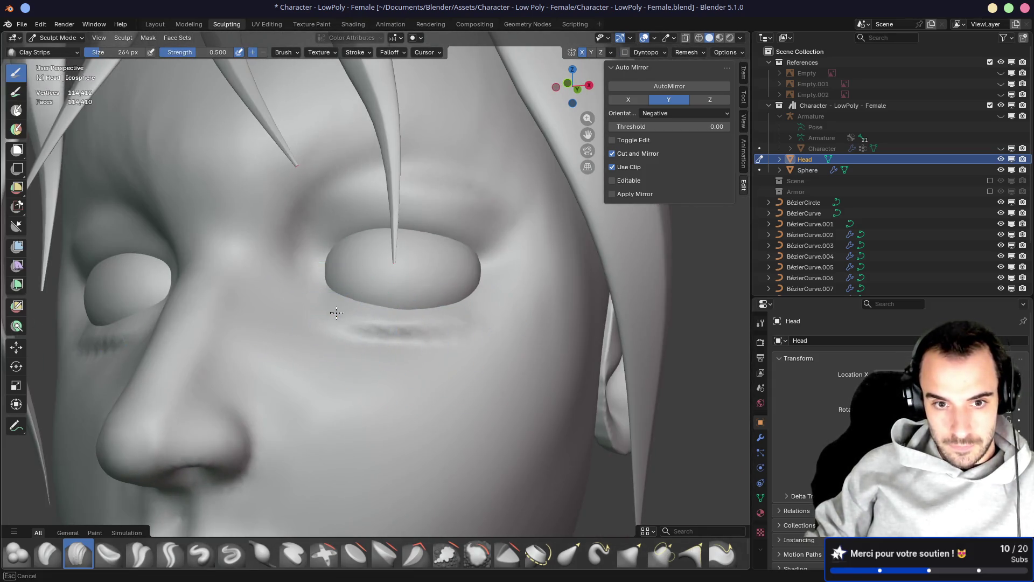
Switch to Crease Polish, enlarge it to 226 px, and orbit closely around the eye
{"action": "key", "text": "shift+c"}
{"action": "middle_click_drag", "start_coordinate": [427, 336], "coordinate": [349, 338]}
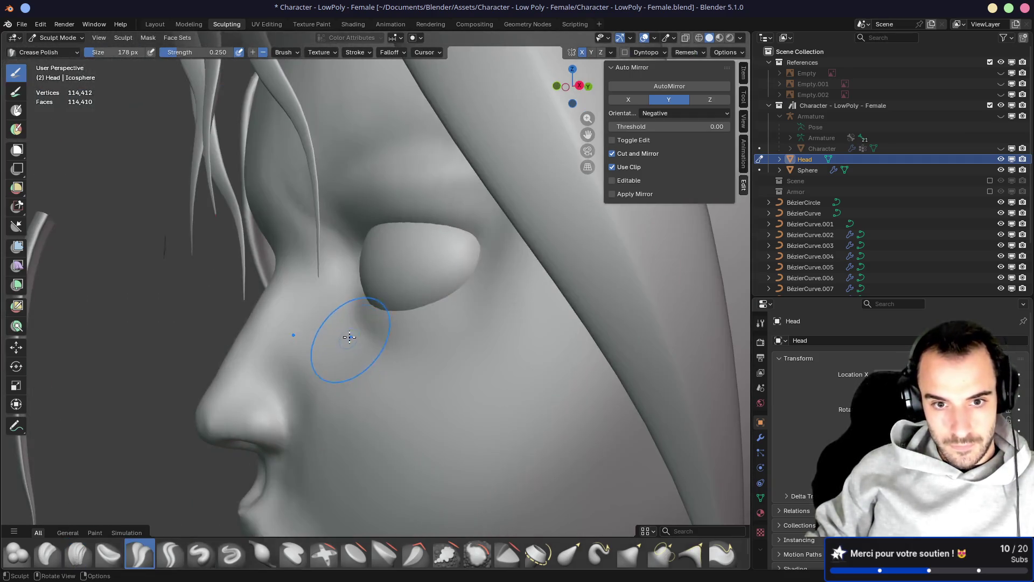
{"action": "mouse_move", "coordinate": [478, 349]}
{"action": "middle_mouse_down"}
{"action": "mouse_move", "coordinate": [377, 339]}
{"action": "mouse_move", "coordinate": [495, 343]}
{"action": "middle_mouse_up"}
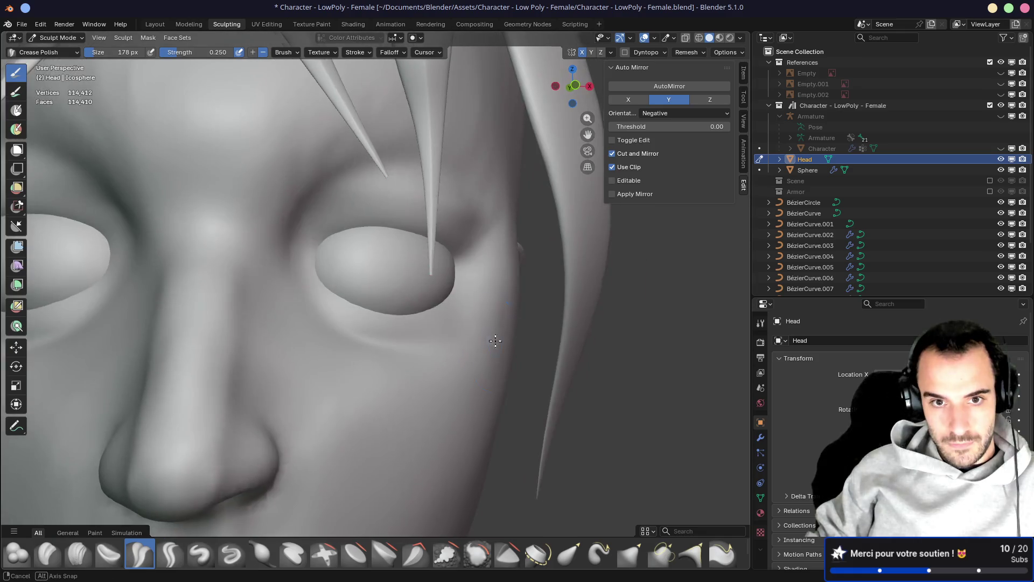
{"action": "scroll", "coordinate": [409, 176], "scroll_direction": "up", "scroll_amount": 3}
{"action": "mouse_move", "coordinate": [370, 184]}
{"action": "middle_mouse_down"}
{"action": "mouse_move", "coordinate": [365, 260]}
{"action": "mouse_move", "coordinate": [385, 191]}
{"action": "mouse_move", "coordinate": [485, 194]}
{"action": "mouse_move", "coordinate": [321, 166]}
{"action": "middle_mouse_up"}
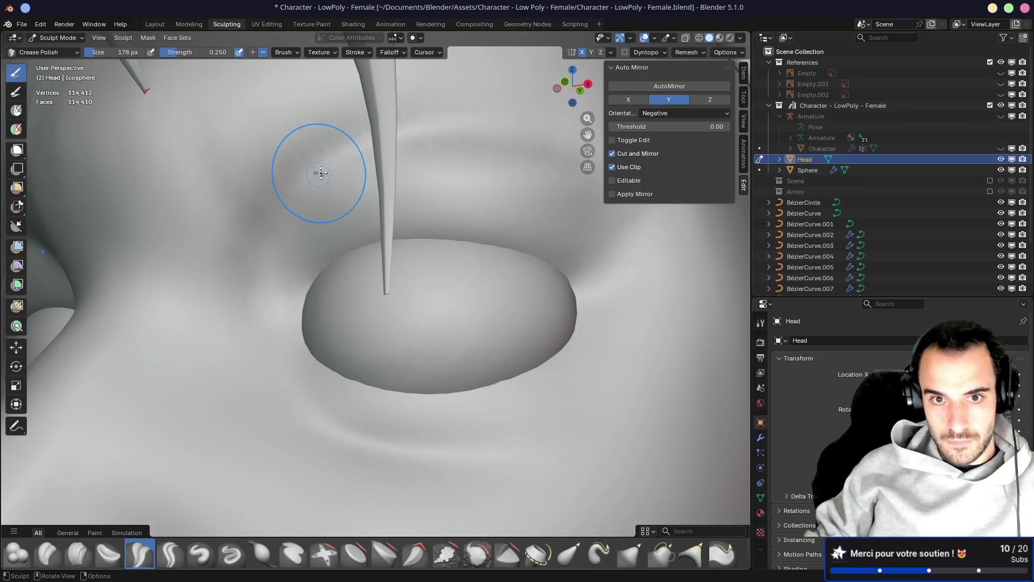
{"action": "key", "text": "f"}
{"action": "left_click", "coordinate": [388, 237]}
{"action": "mouse_move", "coordinate": [515, 156]}
{"action": "middle_mouse_down"}
{"action": "mouse_move", "coordinate": [467, 175]}
{"action": "mouse_move", "coordinate": [501, 176]}
{"action": "middle_mouse_up"}
{"action": "mouse_move", "coordinate": [506, 305]}
{"action": "middle_mouse_down"}
{"action": "mouse_move", "coordinate": [591, 300]}
{"action": "mouse_move", "coordinate": [508, 289]}
{"action": "mouse_move", "coordinate": [474, 300]}
{"action": "mouse_move", "coordinate": [450, 290]}
{"action": "middle_mouse_up"}
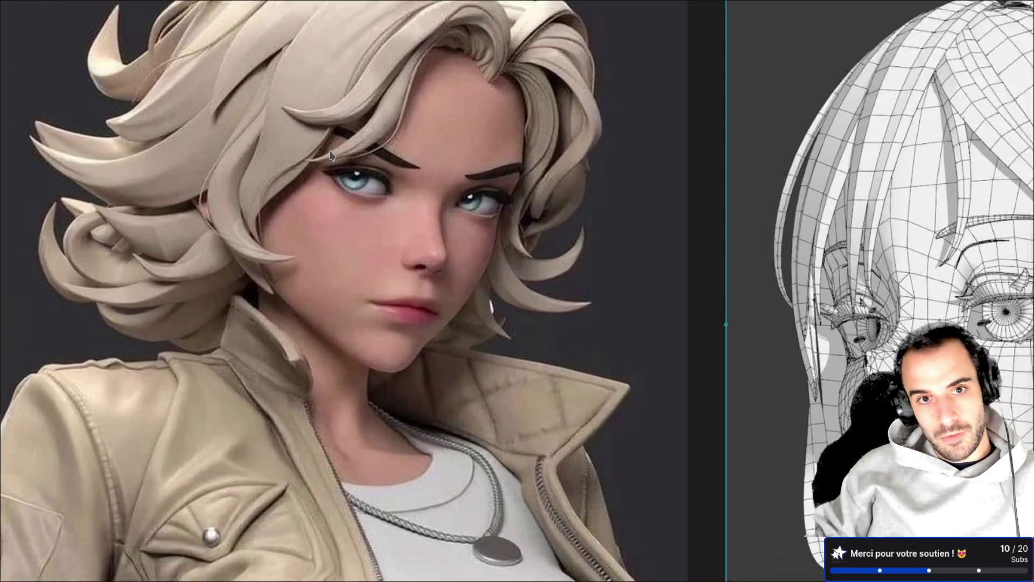
Zoom into the wireframe head reference, then return to orbit the sculpt around the eye
{"action": "scroll", "coordinate": [384, 165], "scroll_direction": "up", "scroll_amount": 3}
{"action": "scroll", "coordinate": [510, 216], "scroll_direction": "down", "scroll_amount": 5}
{"action": "left_click", "coordinate": [671, 235]}
{"action": "scroll", "coordinate": [674, 237], "scroll_direction": "up", "scroll_amount": 5}
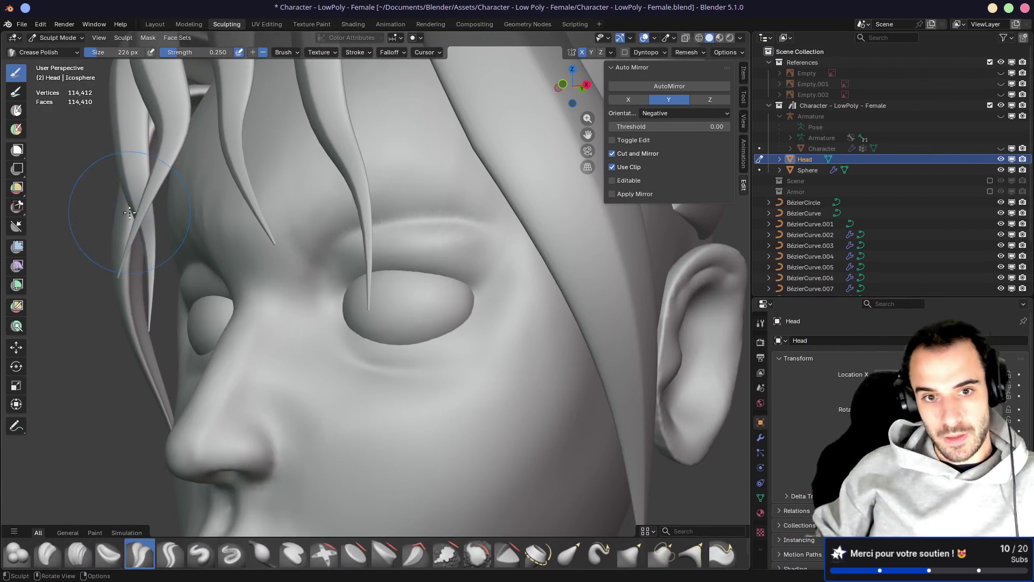
{"action": "scroll", "coordinate": [457, 235], "scroll_direction": "up", "scroll_amount": 5}
{"action": "middle_click_drag", "start_coordinate": [456, 235], "coordinate": [419, 248]}
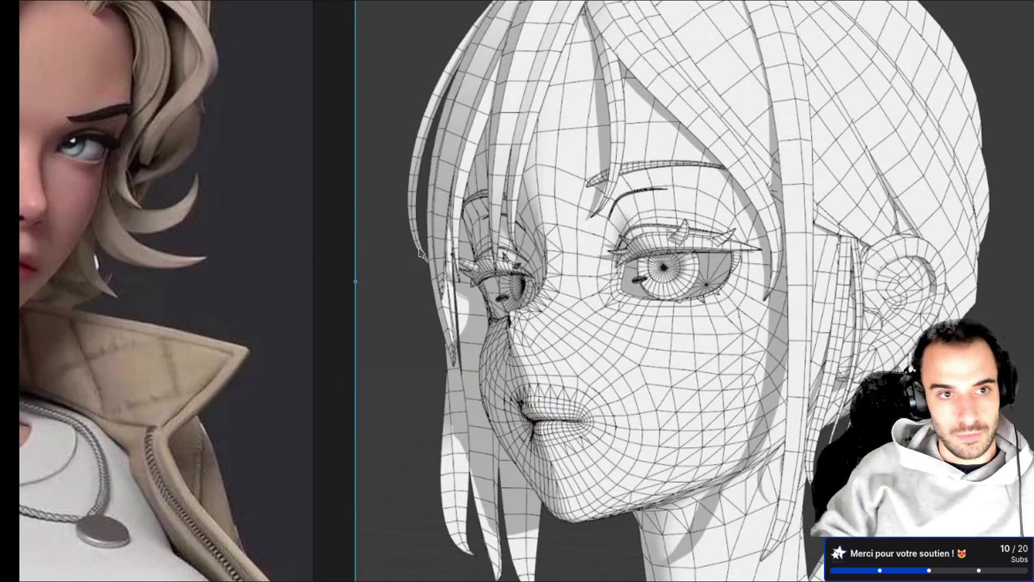
{"action": "scroll", "coordinate": [319, 214], "scroll_direction": "up", "scroll_amount": 5}
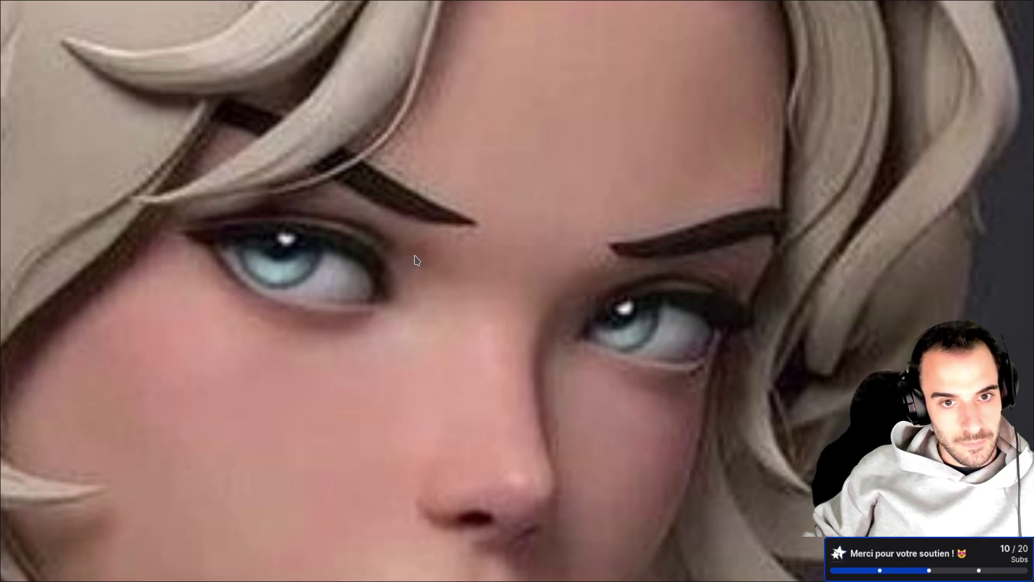
{"action": "scroll", "coordinate": [415, 260], "scroll_direction": "down", "scroll_amount": 5}
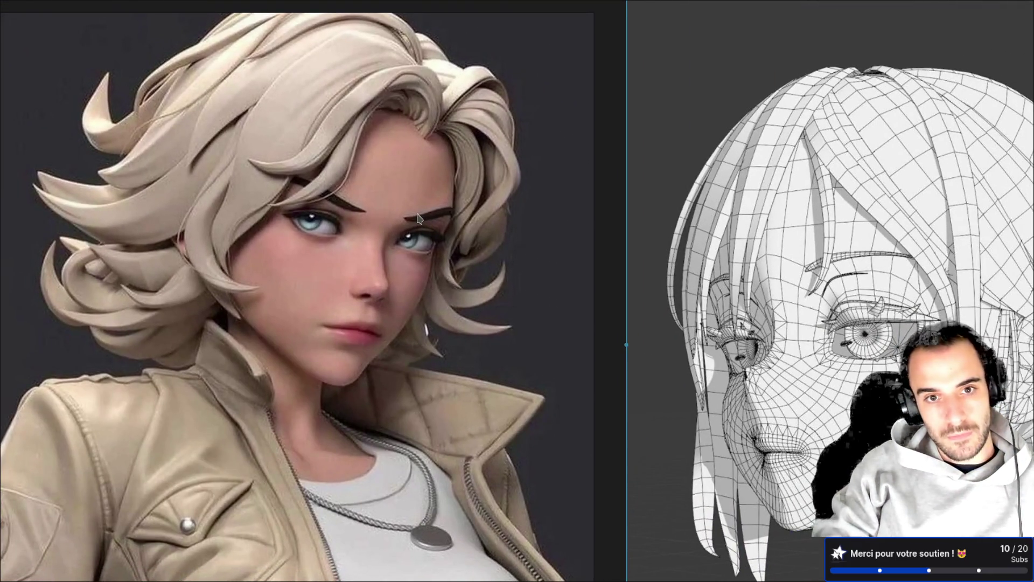
{"action": "key", "text": "alt+Tab"}
{"action": "mouse_move", "coordinate": [404, 192]}
{"action": "middle_mouse_down"}
{"action": "mouse_move", "coordinate": [393, 186]}
{"action": "mouse_move", "coordinate": [422, 206]}
{"action": "mouse_move", "coordinate": [431, 254]}
{"action": "mouse_move", "coordinate": [480, 280]}
{"action": "mouse_move", "coordinate": [419, 279]}
{"action": "middle_mouse_up"}
{"action": "scroll", "coordinate": [421, 206], "scroll_direction": "down", "scroll_amount": 6}
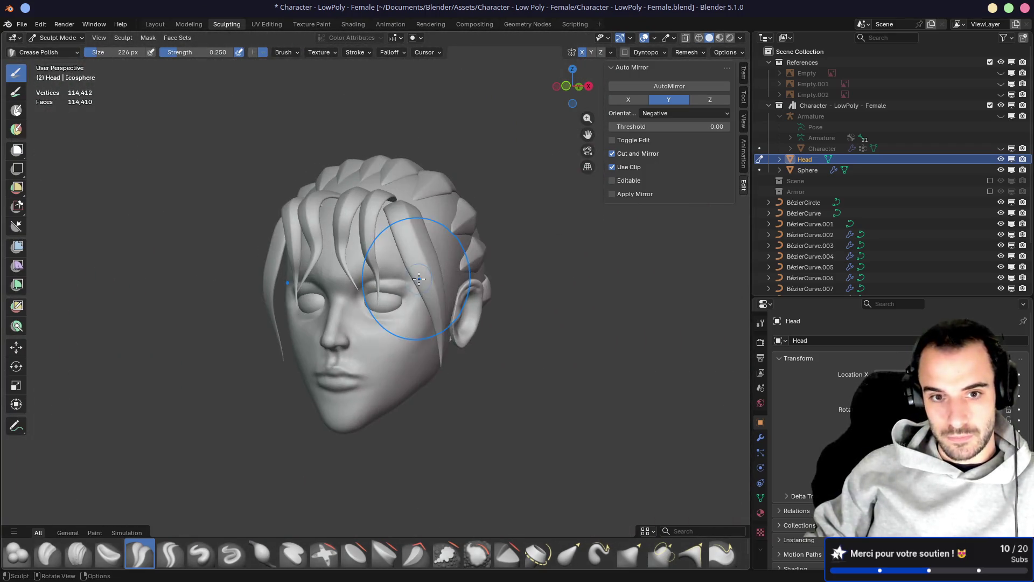
{"action": "scroll", "coordinate": [419, 279], "scroll_direction": "up", "scroll_amount": 6}
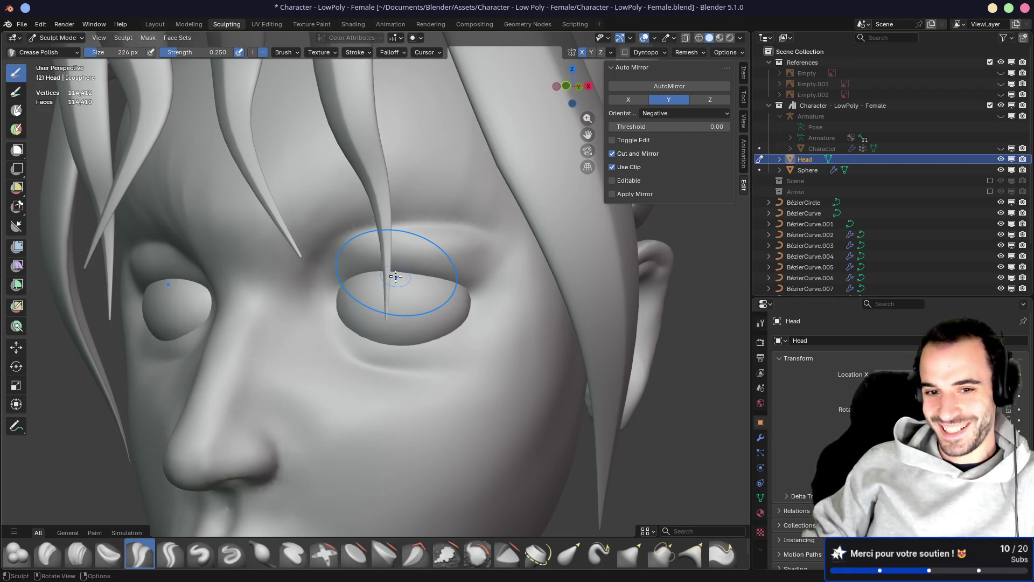
{"action": "mouse_move", "coordinate": [388, 283]}
{"action": "middle_mouse_down"}
{"action": "mouse_move", "coordinate": [418, 283]}
{"action": "mouse_move", "coordinate": [378, 270]}
{"action": "middle_mouse_up"}
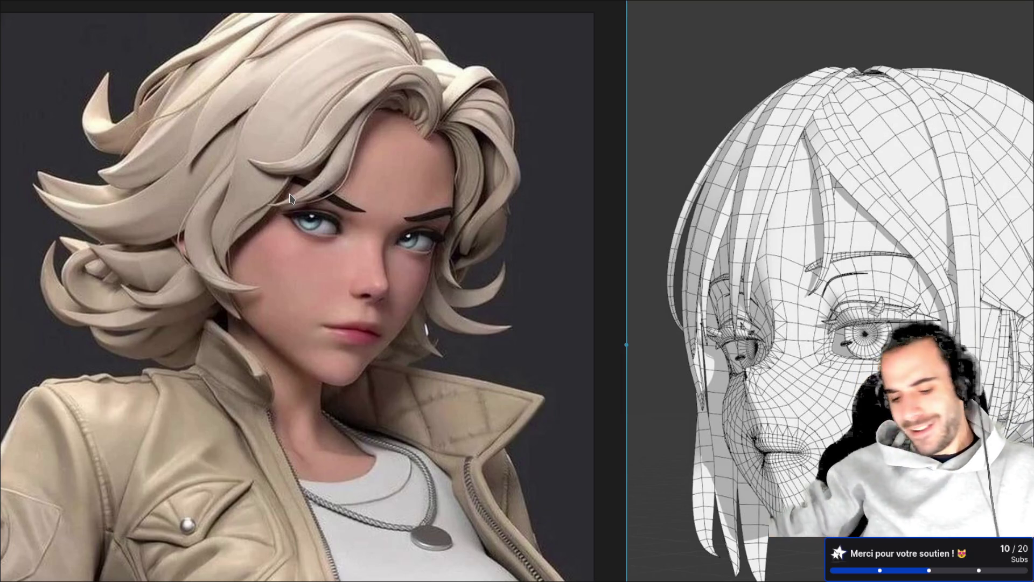
Switch back to the head sculpt and orbit it to a front view
{"action": "key", "text": "ctrl+super+Right"}
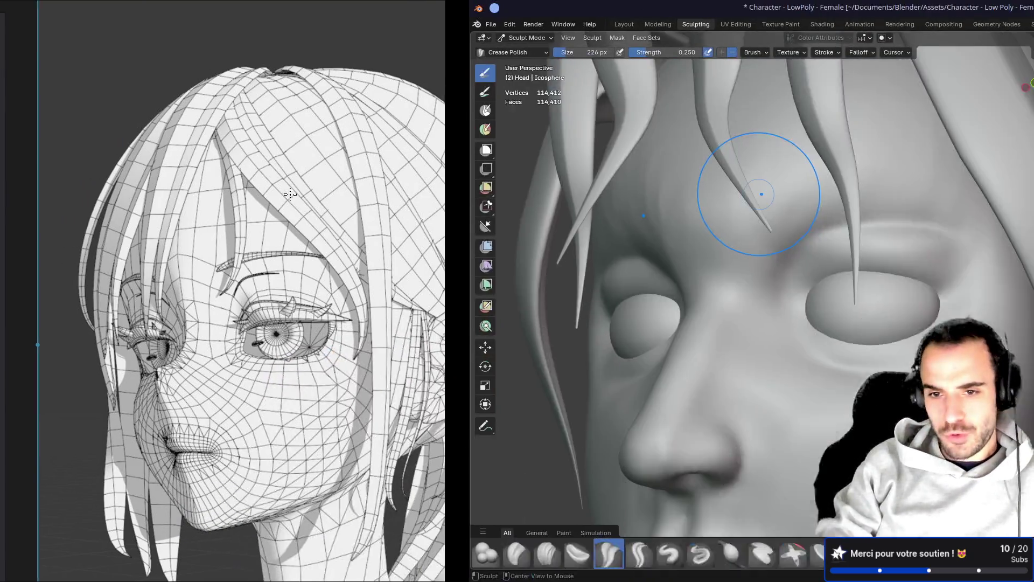
{"action": "mouse_move", "coordinate": [266, 197]}
{"action": "middle_mouse_down"}
{"action": "mouse_move", "coordinate": [307, 178]}
{"action": "mouse_move", "coordinate": [409, 236]}
{"action": "mouse_move", "coordinate": [365, 246]}
{"action": "mouse_move", "coordinate": [415, 254]}
{"action": "mouse_move", "coordinate": [381, 224]}
{"action": "mouse_move", "coordinate": [259, 225]}
{"action": "mouse_move", "coordinate": [381, 231]}
{"action": "mouse_move", "coordinate": [281, 218]}
{"action": "middle_mouse_up"}
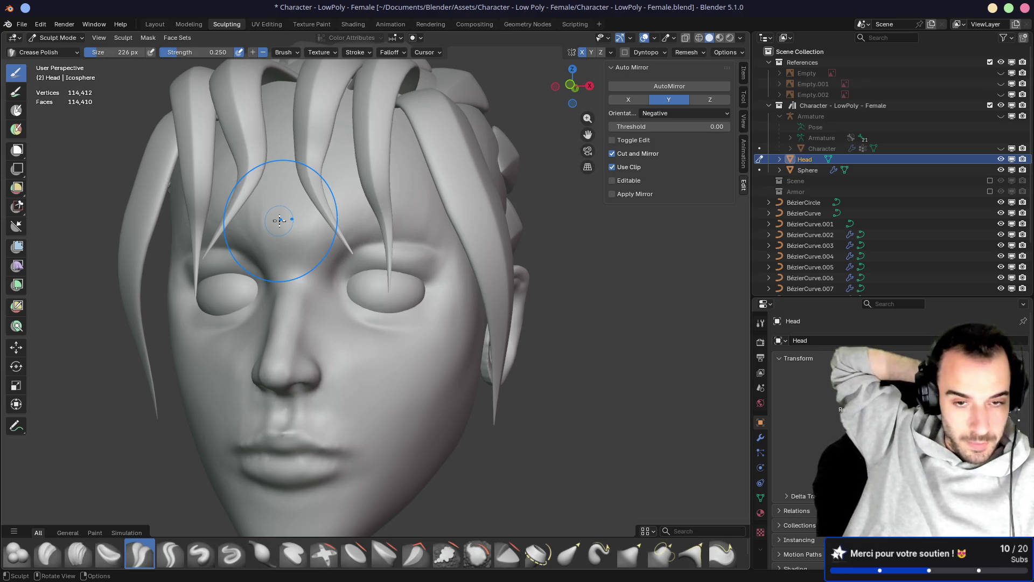
Save, hide Head, Sphere and the first hair curves, and show the Character body
{"action": "key", "text": "ctrl+s"}
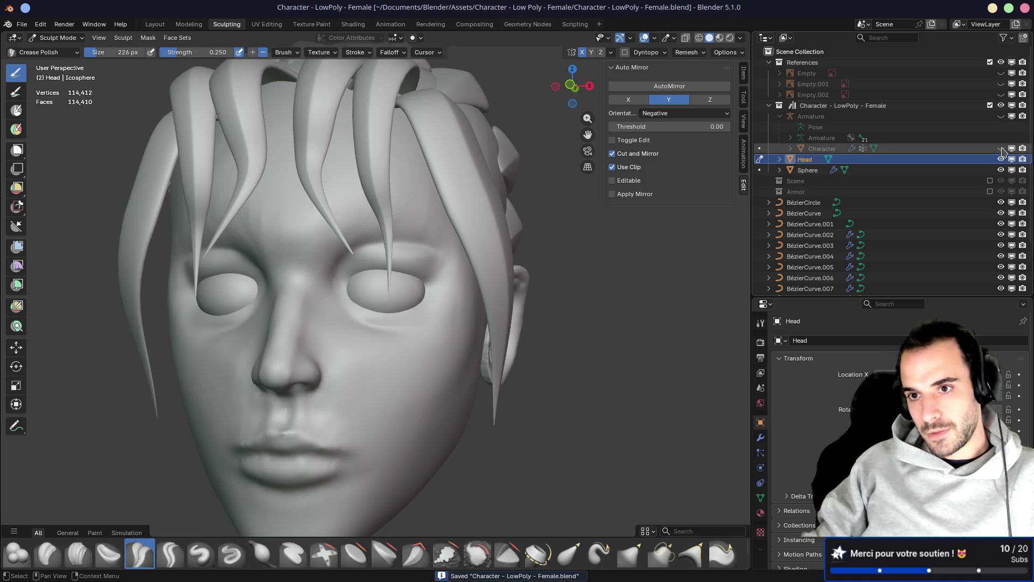
{"action": "left_click_drag", "start_coordinate": [1001, 159], "coordinate": [1004, 174]}
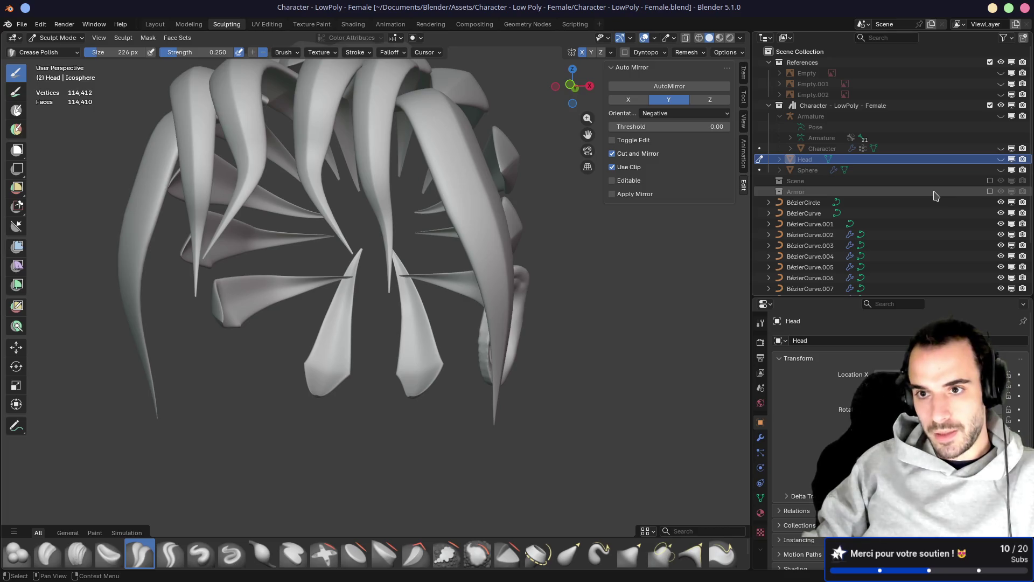
{"action": "scroll", "coordinate": [936, 193], "scroll_direction": "down", "scroll_amount": 3}
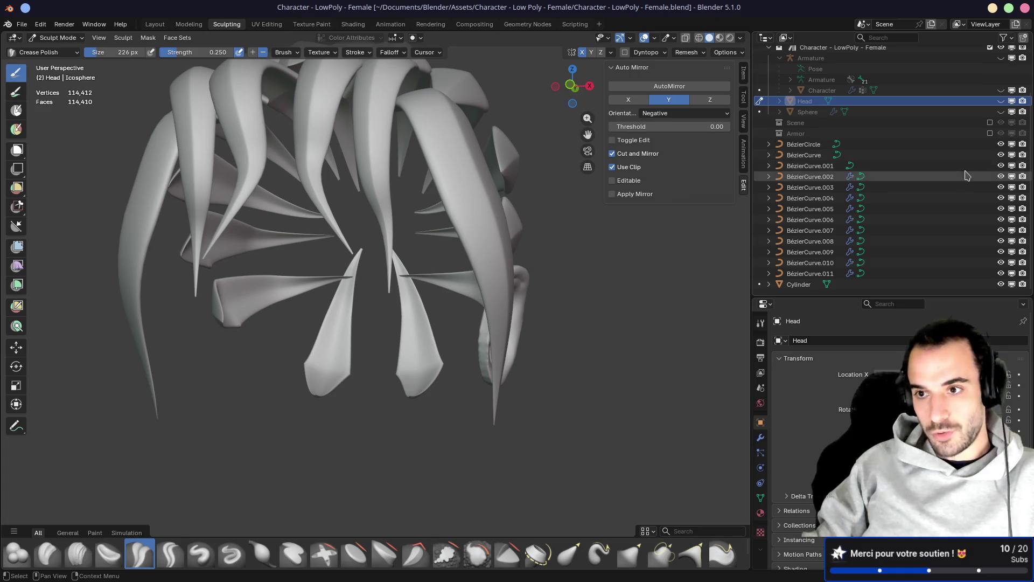
{"action": "left_click_drag", "start_coordinate": [1001, 144], "coordinate": [1003, 284]}
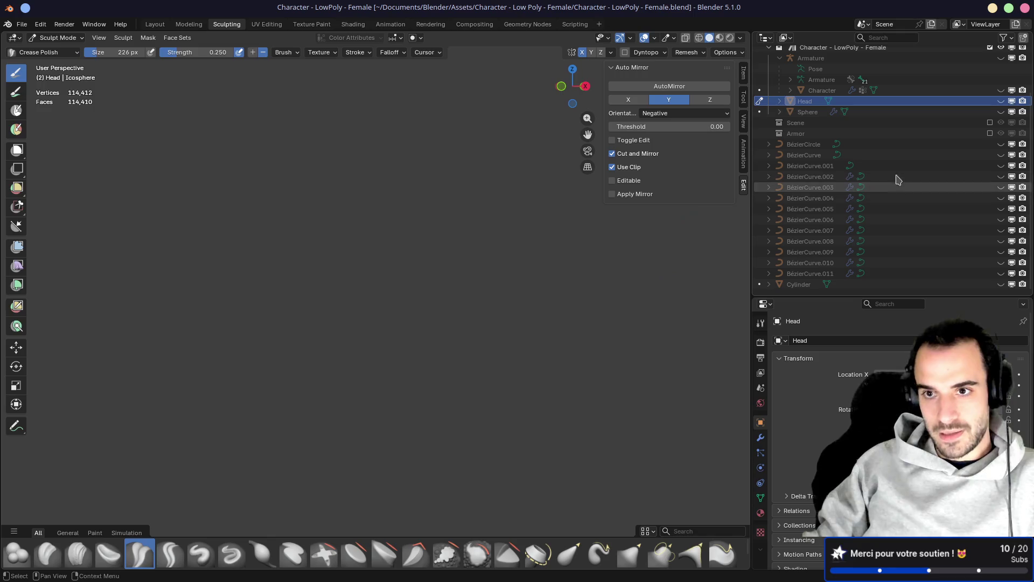
{"action": "left_click", "coordinate": [1001, 90]}
Show the Scene and Armor collections and inspect the crate and character in rendered preview
{"action": "left_click", "coordinate": [990, 122]}
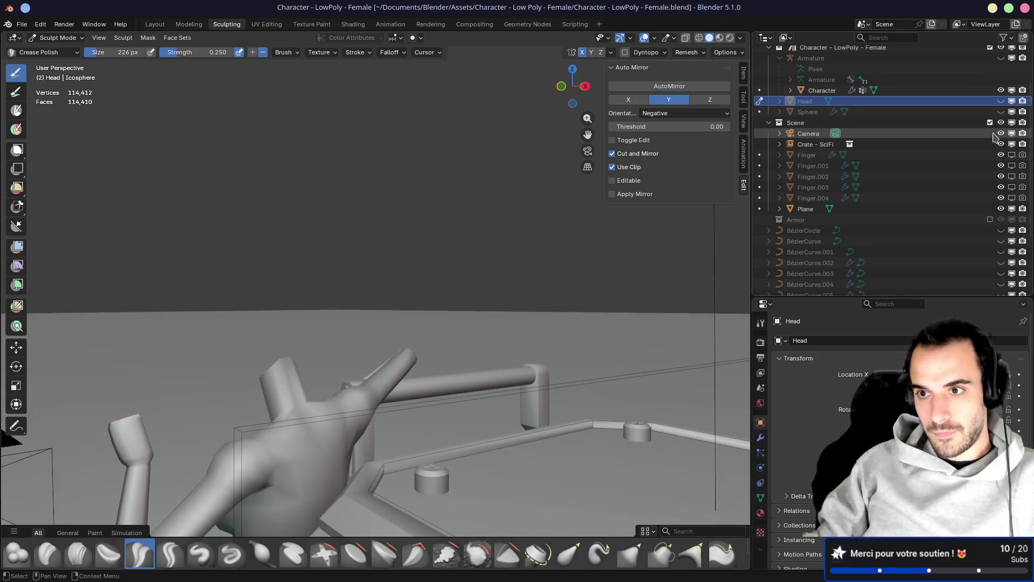
{"action": "left_click", "coordinate": [990, 219]}
{"action": "middle_click_drag", "start_coordinate": [478, 231], "coordinate": [517, 249]}
{"action": "middle_click_drag", "start_coordinate": [235, 275], "coordinate": [536, 217]}
{"action": "key", "text": "z"}
{"action": "key", "text": "8"}
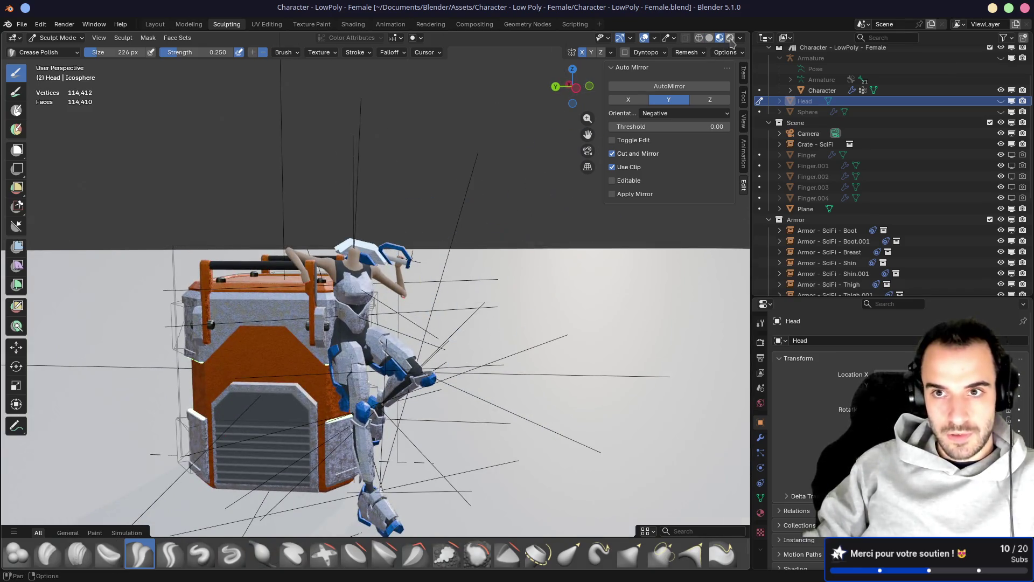
{"action": "mouse_move", "coordinate": [501, 291]}
{"action": "middle_mouse_down"}
{"action": "mouse_move", "coordinate": [540, 210]}
{"action": "mouse_move", "coordinate": [485, 156]}
{"action": "middle_mouse_up"}
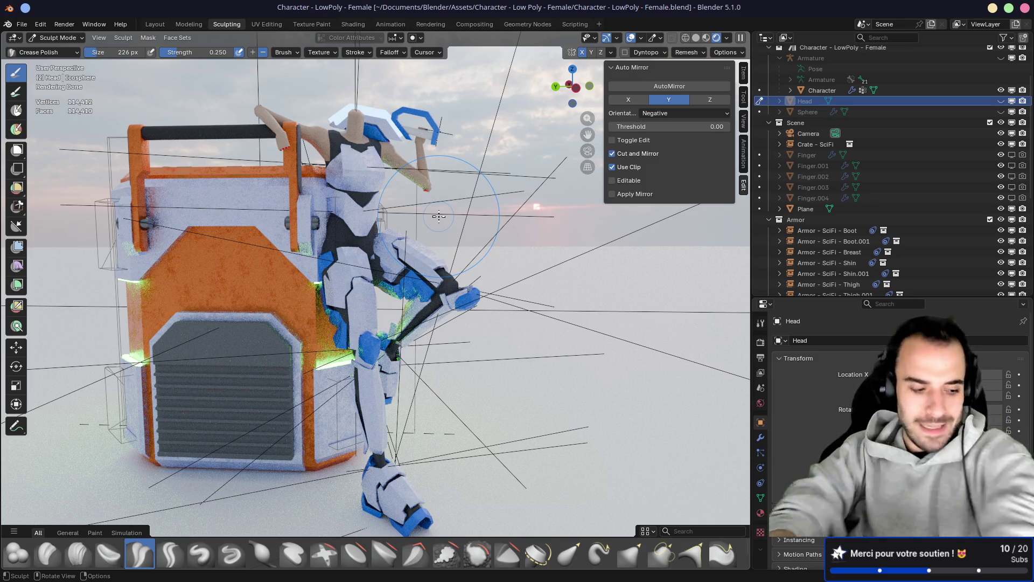
{"action": "mouse_move", "coordinate": [434, 189]}
{"action": "middle_mouse_down"}
{"action": "mouse_move", "coordinate": [410, 191]}
{"action": "mouse_move", "coordinate": [417, 243]}
{"action": "mouse_move", "coordinate": [439, 197]}
{"action": "mouse_move", "coordinate": [370, 204]}
{"action": "mouse_move", "coordinate": [417, 199]}
{"action": "mouse_move", "coordinate": [401, 212]}
{"action": "mouse_move", "coordinate": [421, 260]}
{"action": "middle_mouse_up"}
{"action": "scroll", "coordinate": [420, 259], "scroll_direction": "up", "scroll_amount": 5}
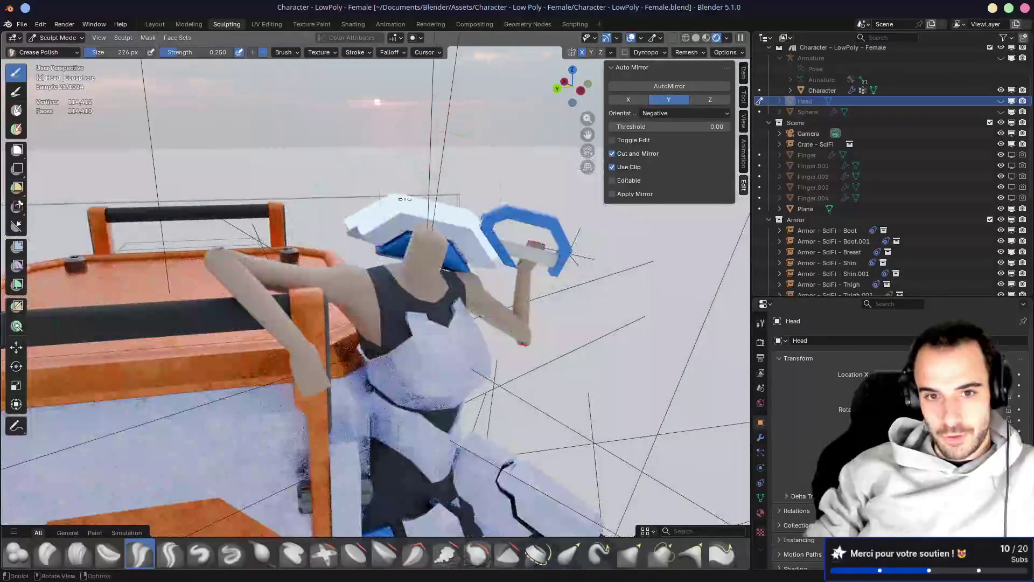
{"action": "scroll", "coordinate": [233, 368], "scroll_direction": "down", "scroll_amount": 5}
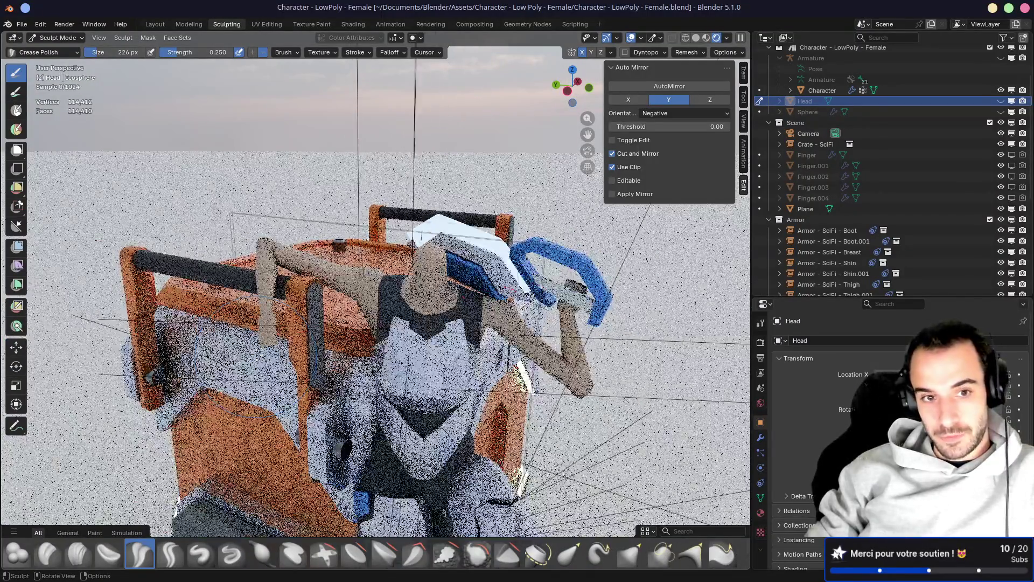
Save, exclude Armor and Scene, show all hair curves and Sphere, and hide Character
{"action": "key", "text": "ctrl+s"}
{"action": "scroll", "coordinate": [397, 267], "scroll_direction": "down", "scroll_amount": 5}
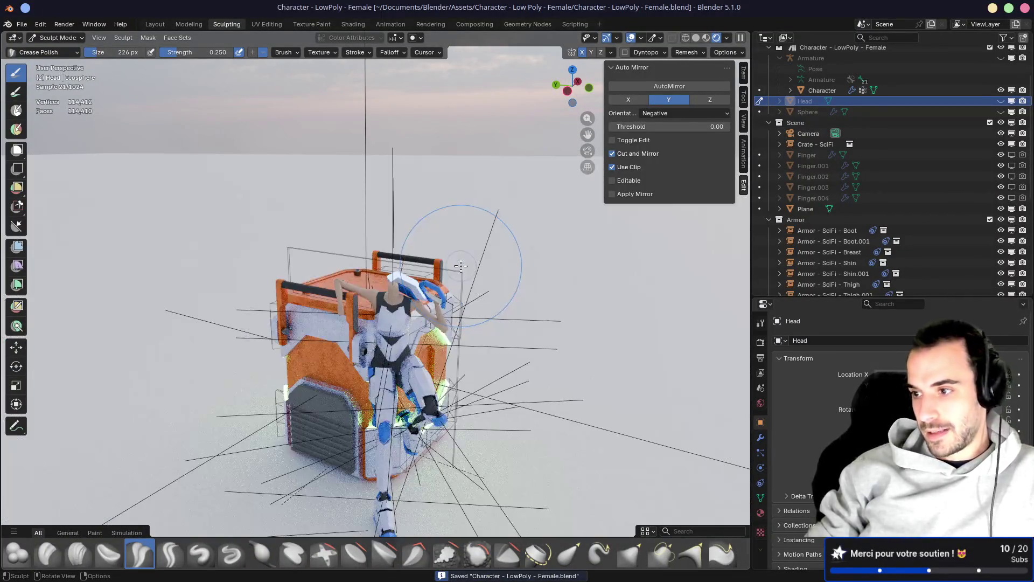
{"action": "scroll", "coordinate": [377, 302], "scroll_direction": "up", "scroll_amount": 5}
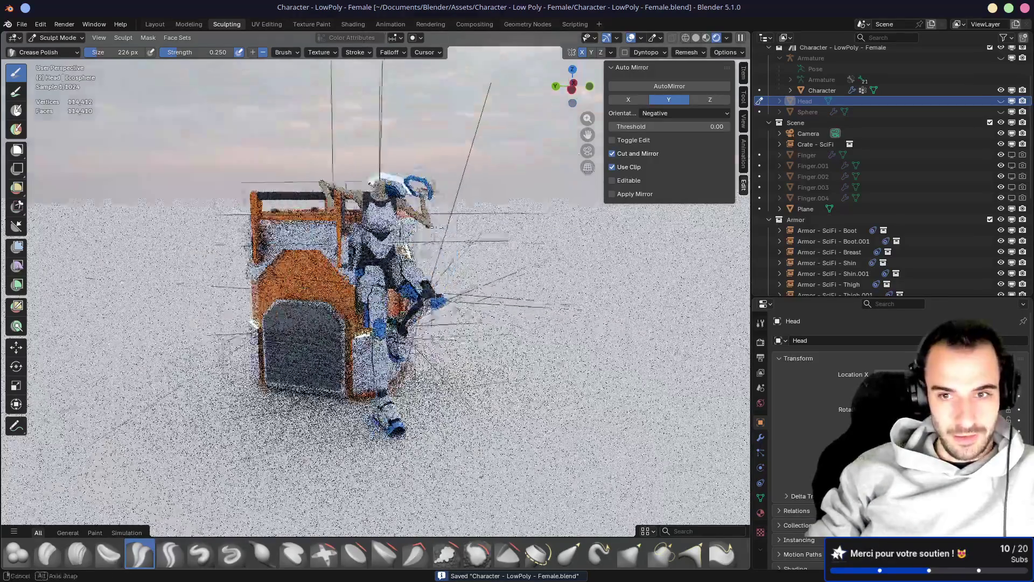
{"action": "left_click", "coordinate": [990, 219]}
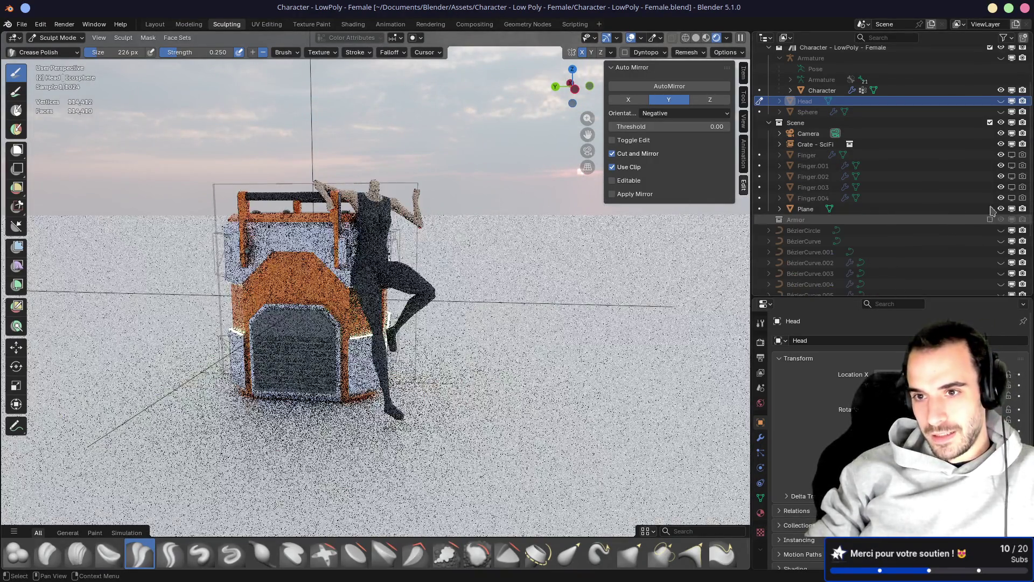
{"action": "left_click", "coordinate": [990, 123]}
{"action": "mouse_move", "coordinate": [1001, 166]}
{"action": "left_mouse_down"}
{"action": "mouse_move", "coordinate": [1001, 144]}
{"action": "mouse_move", "coordinate": [1001, 273]}
{"action": "left_mouse_up"}
{"action": "left_click", "coordinate": [1001, 112]}
{"action": "left_click", "coordinate": [1001, 90]}
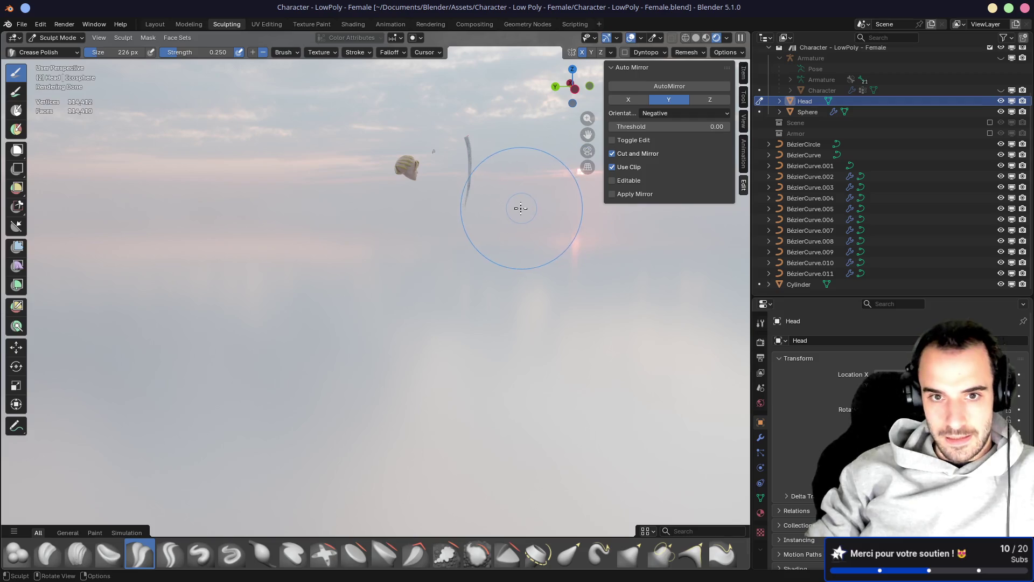
View the isolated head and hair in Material Preview, turning it to a left profile
{"action": "left_click", "coordinate": [696, 37]}
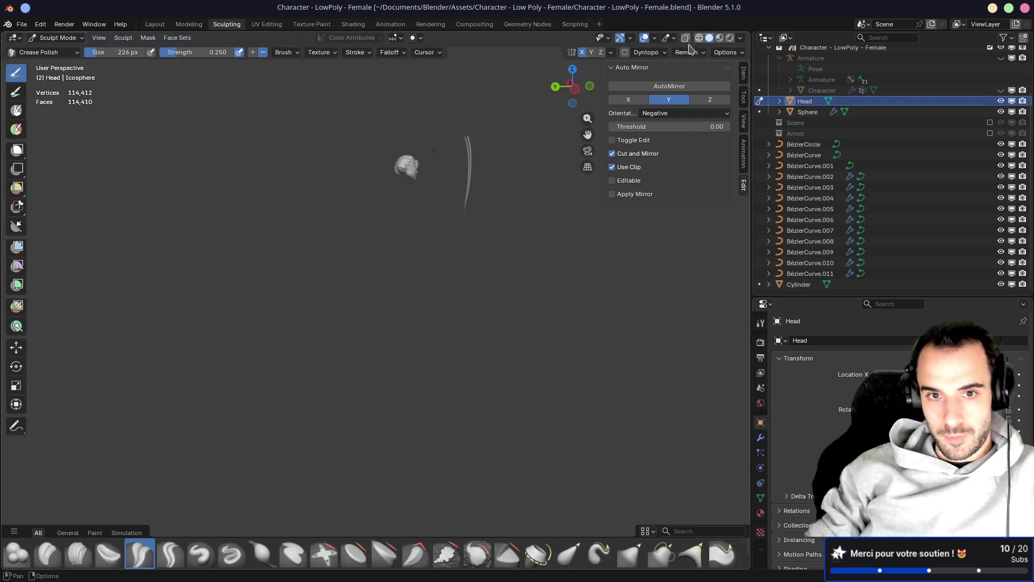
{"action": "left_click", "coordinate": [719, 40]}
{"action": "mouse_move", "coordinate": [520, 151]}
{"action": "middle_mouse_down"}
{"action": "mouse_move", "coordinate": [439, 208]}
{"action": "mouse_move", "coordinate": [388, 219]}
{"action": "middle_mouse_up"}
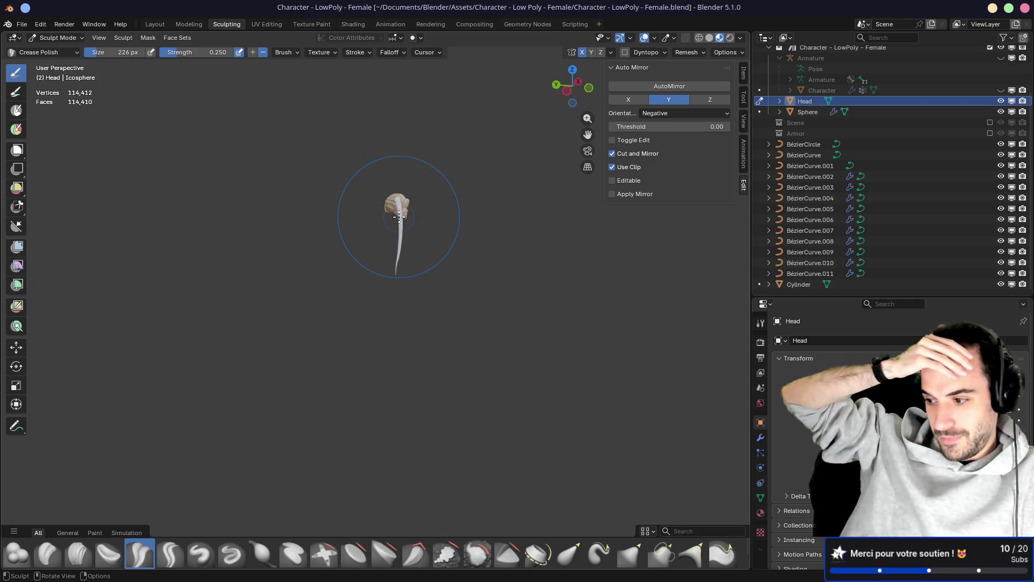
{"action": "mouse_move", "coordinate": [399, 218]}
{"action": "middle_mouse_down"}
{"action": "mouse_move", "coordinate": [447, 199]}
{"action": "mouse_move", "coordinate": [424, 194]}
{"action": "mouse_move", "coordinate": [411, 224]}
{"action": "mouse_move", "coordinate": [455, 280]}
{"action": "mouse_move", "coordinate": [467, 244]}
{"action": "mouse_move", "coordinate": [542, 224]}
{"action": "mouse_move", "coordinate": [531, 270]}
{"action": "mouse_move", "coordinate": [506, 273]}
{"action": "mouse_move", "coordinate": [623, 277]}
{"action": "mouse_move", "coordinate": [510, 273]}
{"action": "mouse_move", "coordinate": [565, 277]}
{"action": "mouse_move", "coordinate": [530, 281]}
{"action": "middle_mouse_up"}
{"action": "scroll", "coordinate": [455, 280], "scroll_direction": "up", "scroll_amount": 10}
{"action": "mouse_move", "coordinate": [462, 246]}
{"action": "middle_mouse_down"}
{"action": "mouse_move", "coordinate": [458, 277]}
{"action": "mouse_move", "coordinate": [406, 267]}
{"action": "mouse_move", "coordinate": [711, 73]}
{"action": "middle_mouse_up"}
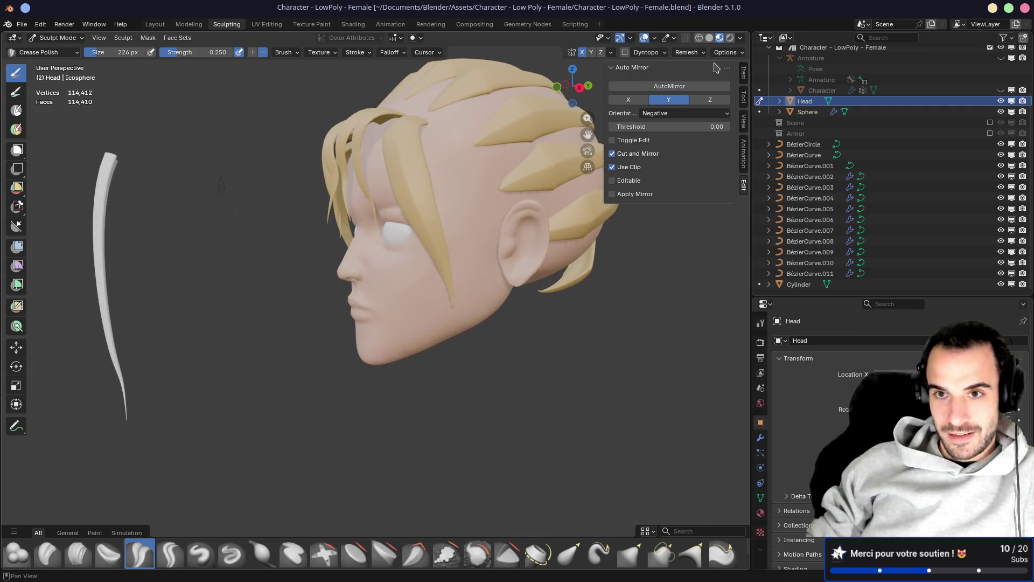
Return to solid grey shading and polish the cheek beside the hair strands
{"action": "left_click", "coordinate": [710, 37]}
{"action": "mouse_move", "coordinate": [420, 223]}
{"action": "middle_mouse_down"}
{"action": "mouse_move", "coordinate": [435, 251]}
{"action": "mouse_move", "coordinate": [327, 247]}
{"action": "middle_mouse_up"}
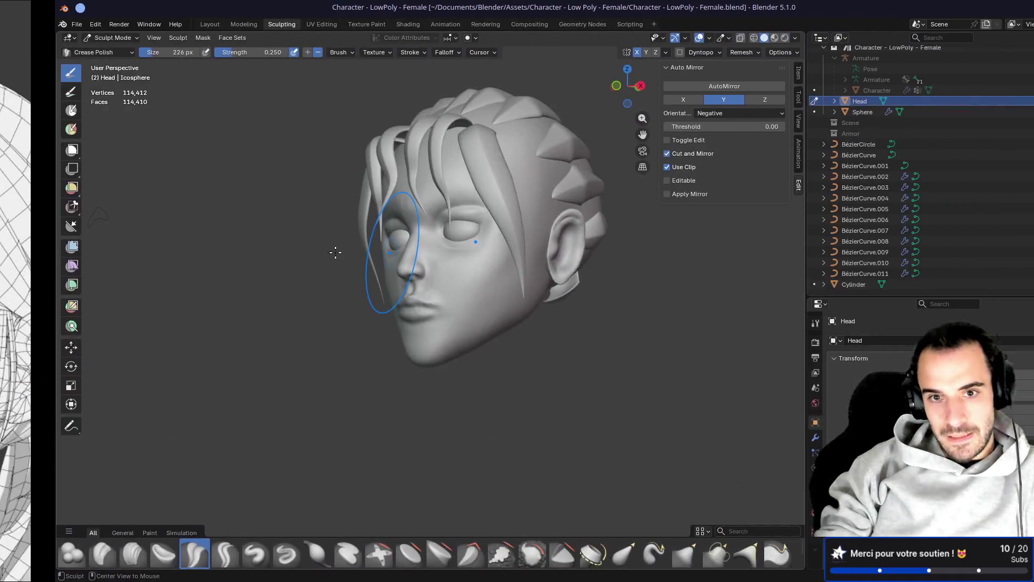
{"action": "middle_click_drag", "start_coordinate": [334, 251], "coordinate": [497, 246]}
{"action": "left_click_drag", "start_coordinate": [411, 211], "coordinate": [386, 205]}
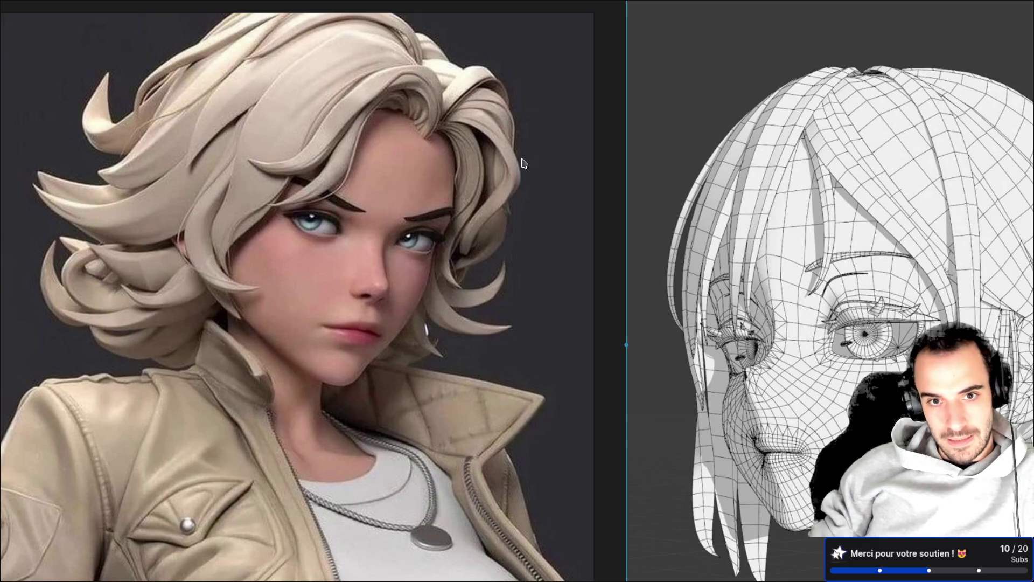
Study the ponytail reference, then return to Blender and sculpt a stroke over the forehead
{"action": "scroll", "coordinate": [516, 163], "scroll_direction": "down", "scroll_amount": 5}
{"action": "scroll", "coordinate": [541, 382], "scroll_direction": "up", "scroll_amount": 6}
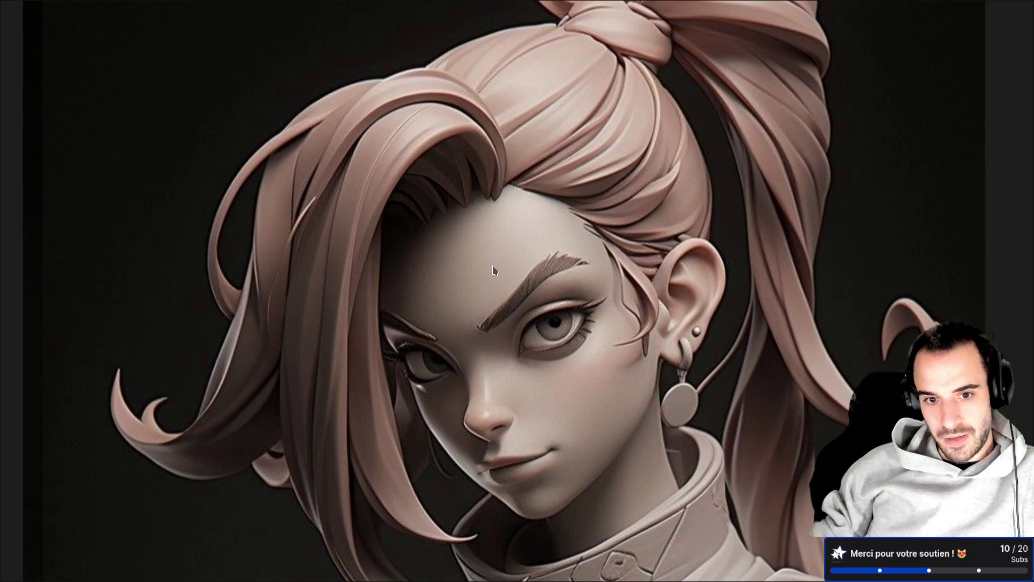
{"action": "scroll", "coordinate": [466, 285], "scroll_direction": "down", "scroll_amount": 4}
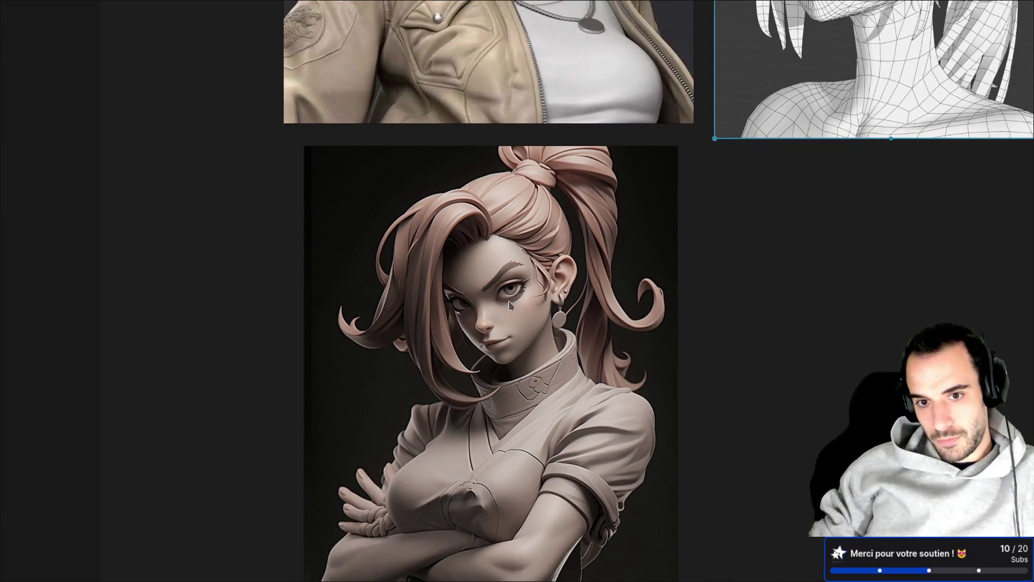
{"action": "scroll", "coordinate": [512, 256], "scroll_direction": "up", "scroll_amount": 5}
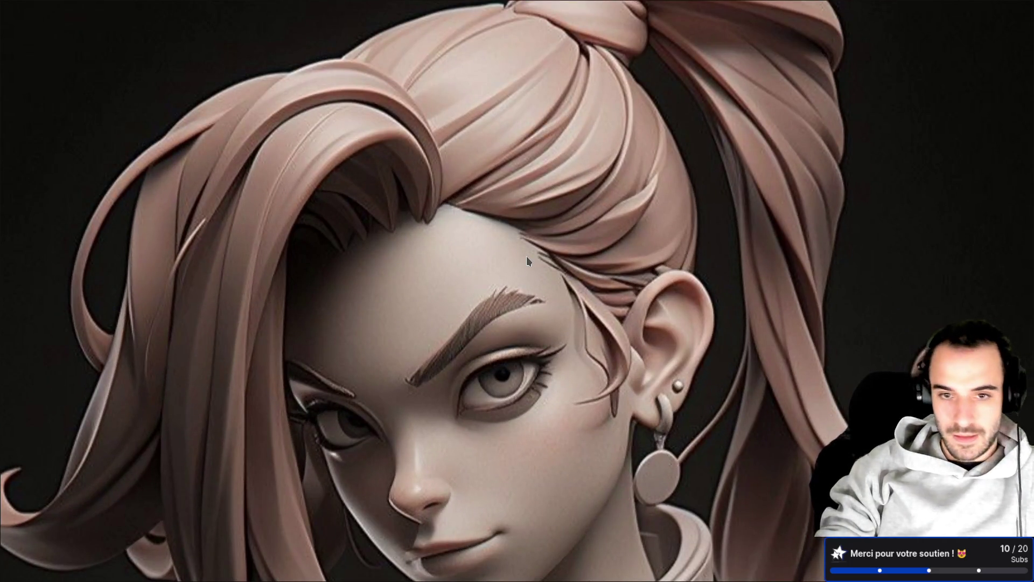
{"action": "key", "text": "alt+Tab"}
{"action": "scroll", "coordinate": [497, 178], "scroll_direction": "up", "scroll_amount": 5}
{"action": "mouse_move", "coordinate": [497, 179]}
{"action": "middle_mouse_down"}
{"action": "mouse_move", "coordinate": [471, 272]}
{"action": "mouse_move", "coordinate": [491, 265]}
{"action": "middle_mouse_up"}
{"action": "left_click_drag", "start_coordinate": [437, 221], "coordinate": [346, 173]}
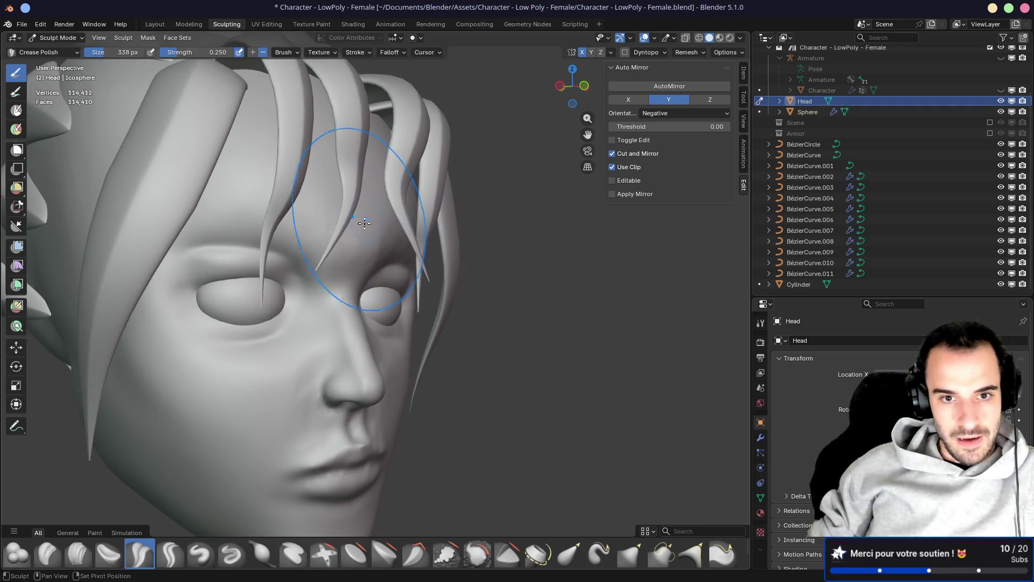
Pick the Grab brush and orbit to a front view of the face
{"action": "middle_click_drag", "start_coordinate": [346, 197], "coordinate": [283, 210]}
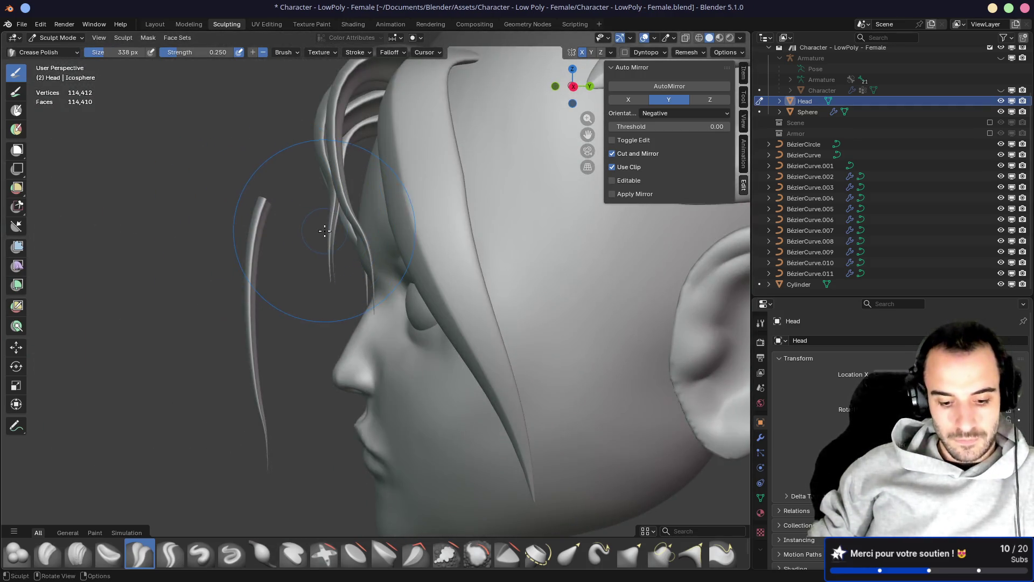
{"action": "key", "text": "g"}
{"action": "mouse_move", "coordinate": [364, 222]}
{"action": "middle_mouse_down"}
{"action": "mouse_move", "coordinate": [341, 232]}
{"action": "mouse_move", "coordinate": [490, 244]}
{"action": "middle_mouse_up"}
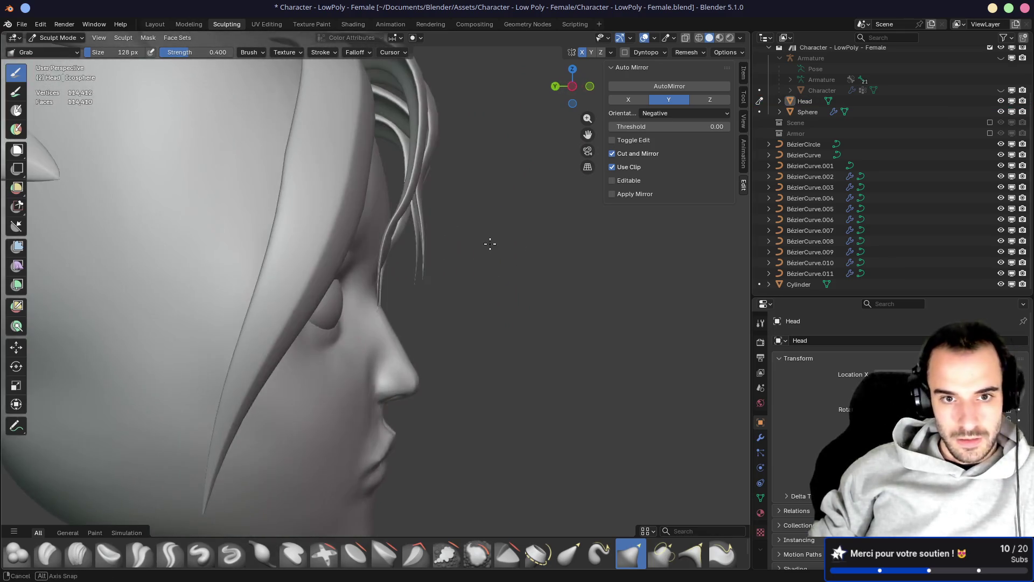
{"action": "middle_click_drag", "start_coordinate": [423, 233], "coordinate": [388, 204]}
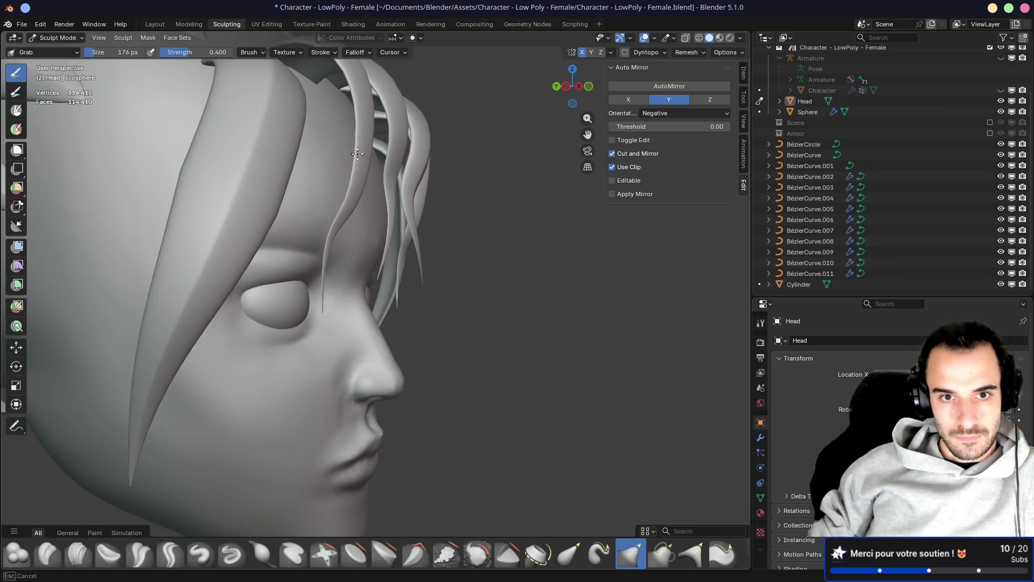
{"action": "mouse_move", "coordinate": [338, 172]}
{"action": "middle_mouse_down"}
{"action": "mouse_move", "coordinate": [335, 162]}
{"action": "mouse_move", "coordinate": [353, 158]}
{"action": "mouse_move", "coordinate": [415, 168]}
{"action": "middle_mouse_up"}
{"action": "scroll", "coordinate": [418, 168], "scroll_direction": "up", "scroll_amount": 4}
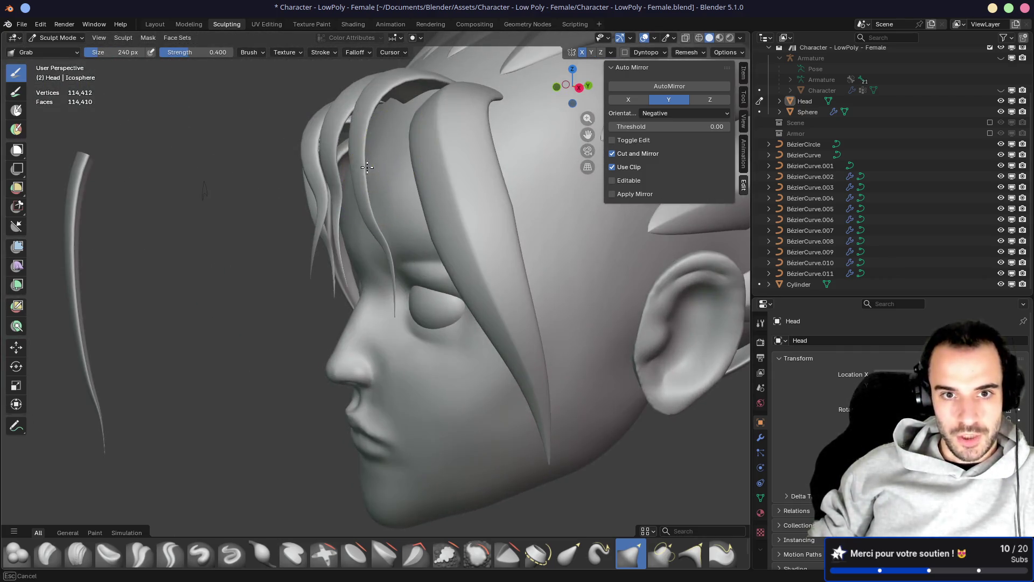
Hide all the hair curves and the Cylinder, exposing the bald head from several angles
{"action": "left_click_drag", "start_coordinate": [1001, 144], "coordinate": [1000, 287]}
{"action": "middle_click_drag", "start_coordinate": [510, 231], "coordinate": [358, 175]}
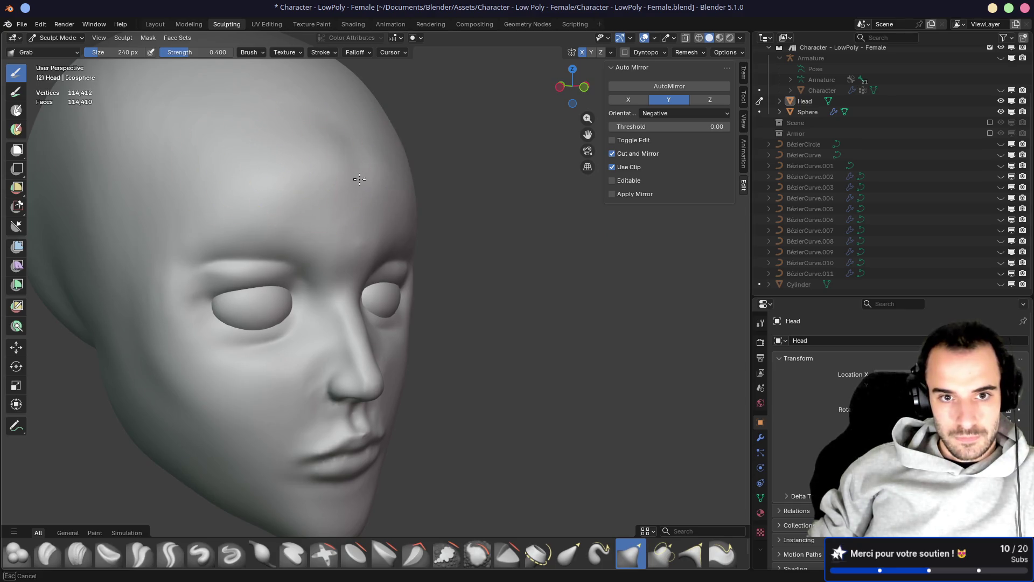
{"action": "mouse_move", "coordinate": [403, 233]}
{"action": "middle_mouse_down"}
{"action": "mouse_move", "coordinate": [443, 185]}
{"action": "mouse_move", "coordinate": [347, 217]}
{"action": "mouse_move", "coordinate": [411, 185]}
{"action": "mouse_move", "coordinate": [515, 185]}
{"action": "middle_mouse_up"}
Compare the face against the references, then return to a three-quarter left view of the sculpt
{"action": "scroll", "coordinate": [438, 273], "scroll_direction": "up", "scroll_amount": 3}
{"action": "mouse_move", "coordinate": [480, 262]}
{"action": "middle_mouse_down"}
{"action": "mouse_move", "coordinate": [428, 243]}
{"action": "mouse_move", "coordinate": [388, 245]}
{"action": "middle_mouse_up"}
{"action": "scroll", "coordinate": [376, 253], "scroll_direction": "down", "scroll_amount": 4}
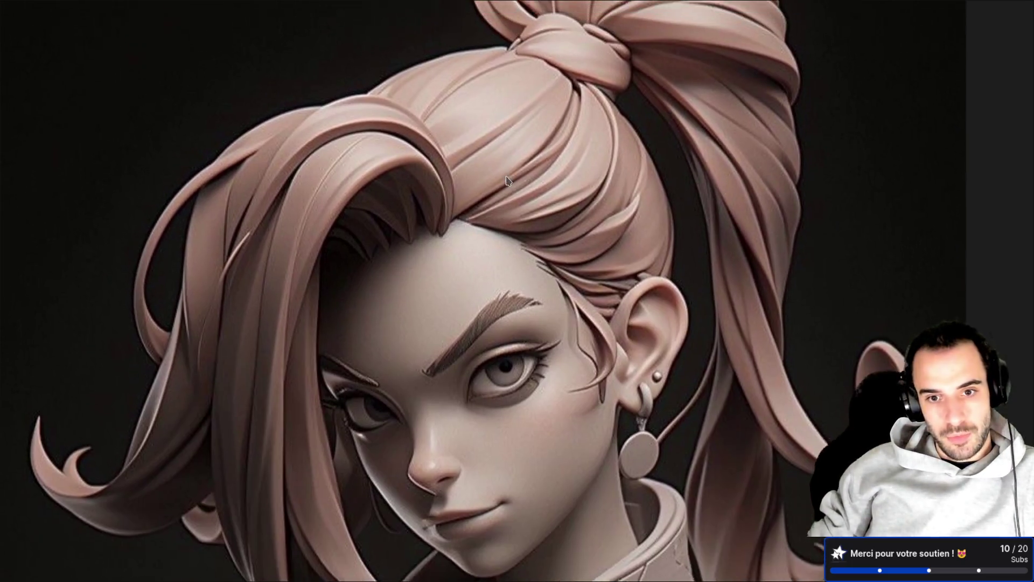
{"action": "scroll", "coordinate": [469, 296], "scroll_direction": "up", "scroll_amount": 10}
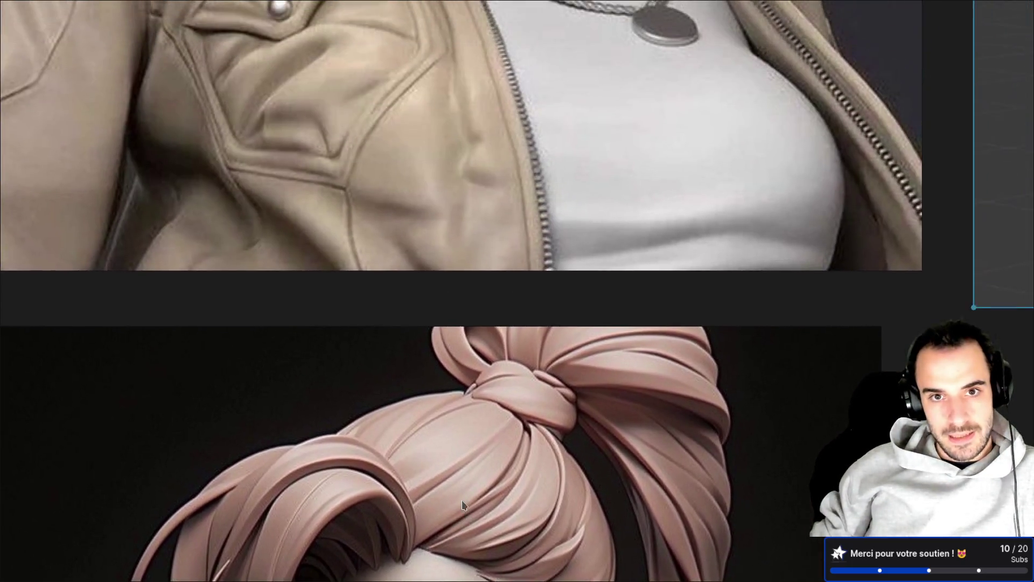
{"action": "scroll", "coordinate": [450, 378], "scroll_direction": "up", "scroll_amount": 3}
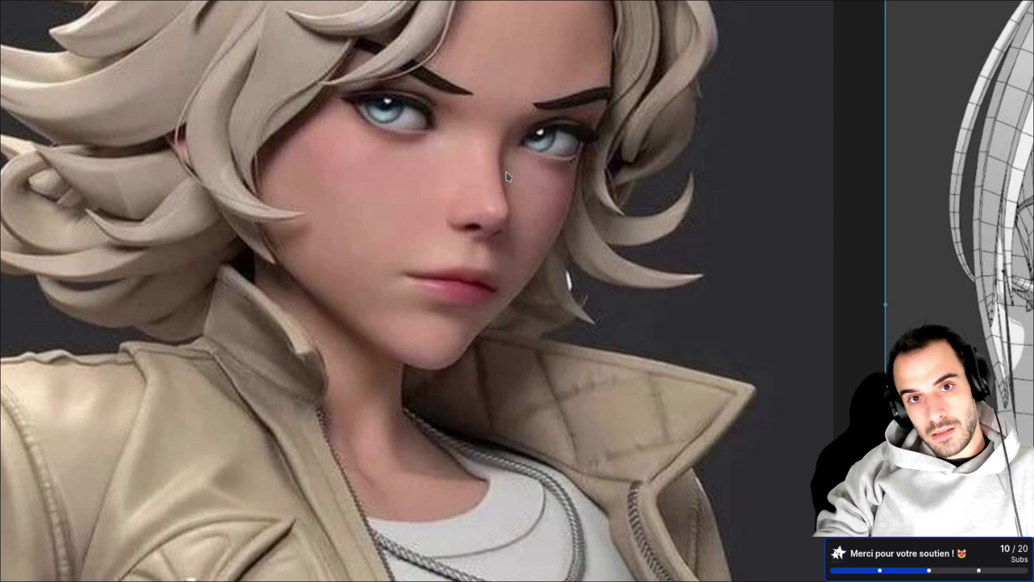
{"action": "key", "text": "ctrl+alt+Right"}
{"action": "mouse_move", "coordinate": [516, 185]}
{"action": "middle_mouse_down"}
{"action": "mouse_move", "coordinate": [430, 189]}
{"action": "mouse_move", "coordinate": [522, 203]}
{"action": "mouse_move", "coordinate": [372, 182]}
{"action": "middle_mouse_up"}
Enlarge the Grab brush to 356 px, then switch to Draw at 104 px
{"action": "key", "text": "f"}
{"action": "left_click", "coordinate": [403, 188]}
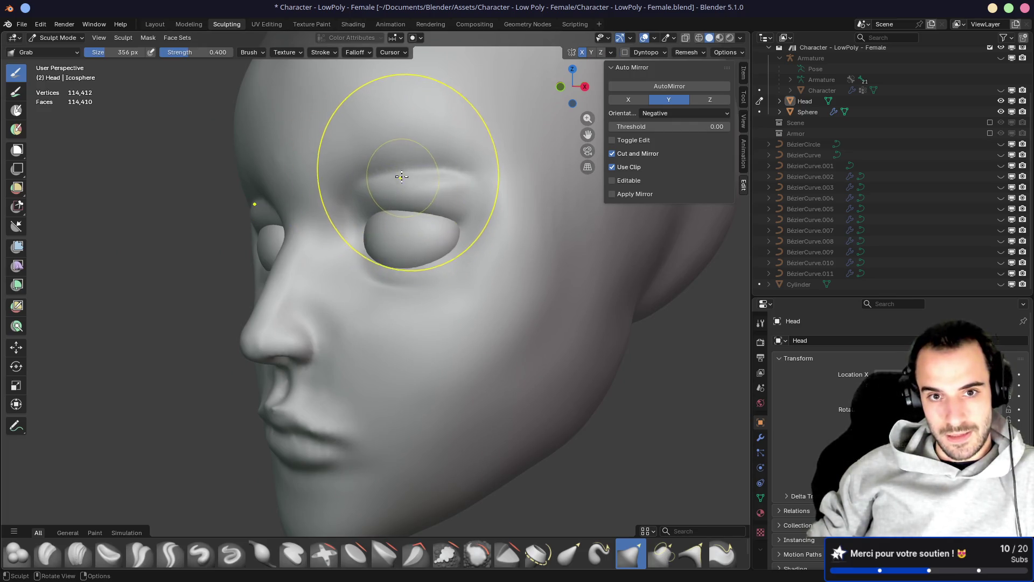
{"action": "mouse_move", "coordinate": [450, 142]}
{"action": "middle_mouse_down"}
{"action": "mouse_move", "coordinate": [393, 161]}
{"action": "mouse_move", "coordinate": [524, 157]}
{"action": "middle_mouse_up"}
{"action": "key", "text": "x"}
{"action": "key", "text": "f"}
{"action": "left_click", "coordinate": [317, 121]}
Resize the Draw brush to 316 px, then 210 px, working the brow ridge from front views
{"action": "middle_click_drag", "start_coordinate": [402, 168], "coordinate": [341, 180]}
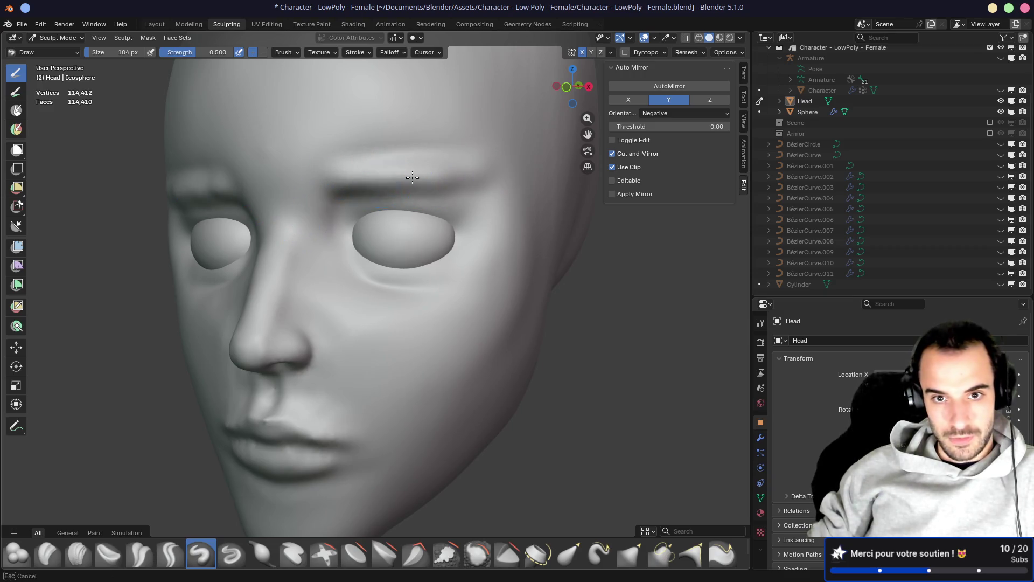
{"action": "mouse_move", "coordinate": [490, 173]}
{"action": "middle_mouse_down"}
{"action": "mouse_move", "coordinate": [434, 157]}
{"action": "mouse_move", "coordinate": [406, 173]}
{"action": "middle_mouse_up"}
{"action": "key", "text": "f"}
{"action": "left_click", "coordinate": [356, 134]}
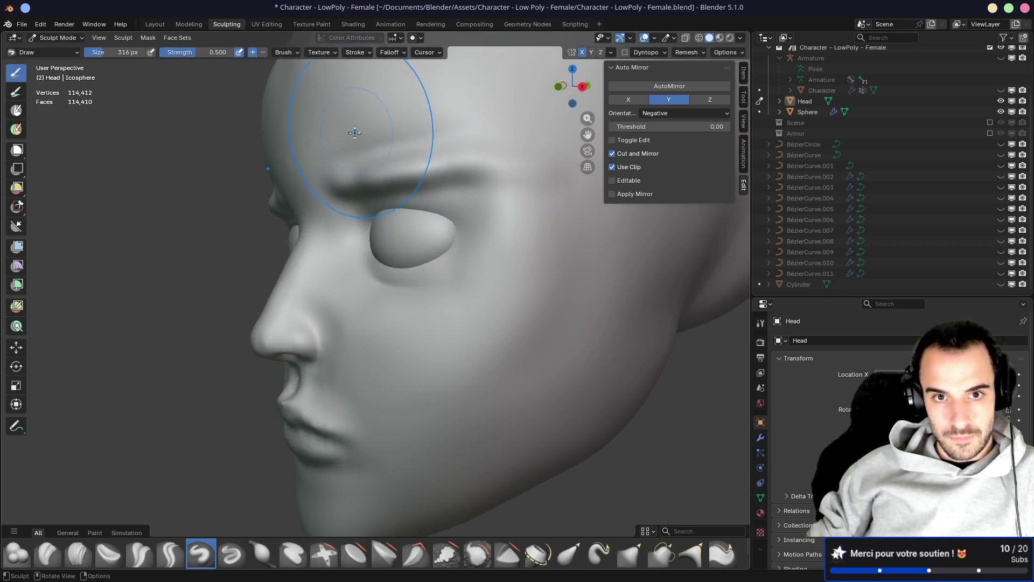
{"action": "key", "text": "f"}
{"action": "left_click", "coordinate": [519, 196]}
{"action": "mouse_move", "coordinate": [520, 196]}
{"action": "middle_mouse_down"}
{"action": "mouse_move", "coordinate": [435, 170]}
{"action": "mouse_move", "coordinate": [464, 177]}
{"action": "mouse_move", "coordinate": [500, 154]}
{"action": "mouse_move", "coordinate": [404, 140]}
{"action": "mouse_move", "coordinate": [381, 175]}
{"action": "mouse_move", "coordinate": [423, 221]}
{"action": "middle_mouse_up"}
{"action": "key", "text": "f"}
{"action": "left_click", "coordinate": [474, 183]}
{"action": "scroll", "coordinate": [381, 176], "scroll_direction": "down", "scroll_amount": 4}
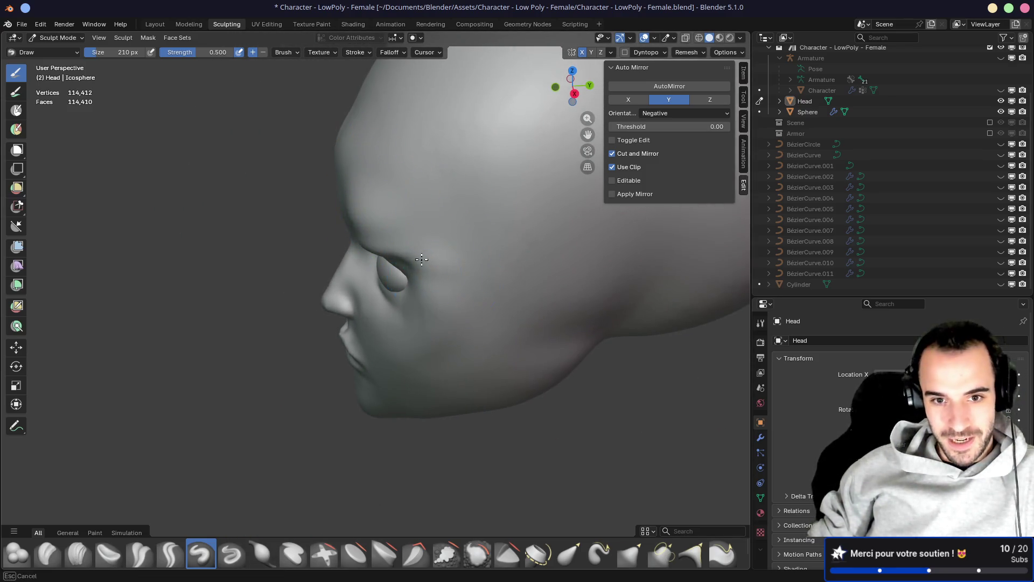
{"action": "mouse_move", "coordinate": [413, 262]}
{"action": "middle_mouse_down"}
{"action": "mouse_move", "coordinate": [365, 194]}
{"action": "mouse_move", "coordinate": [404, 180]}
{"action": "mouse_move", "coordinate": [407, 204]}
{"action": "mouse_move", "coordinate": [437, 179]}
{"action": "middle_mouse_up"}
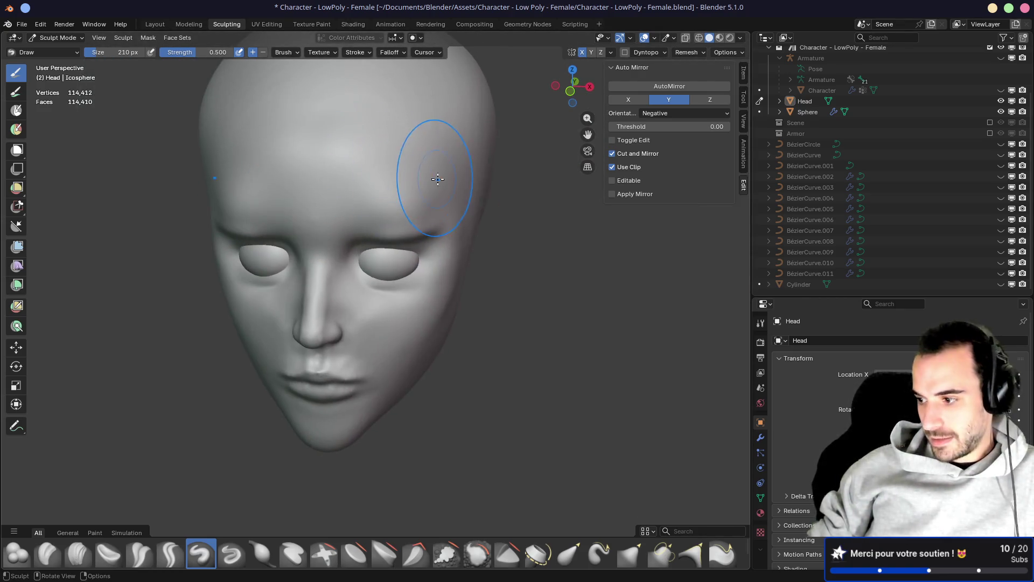
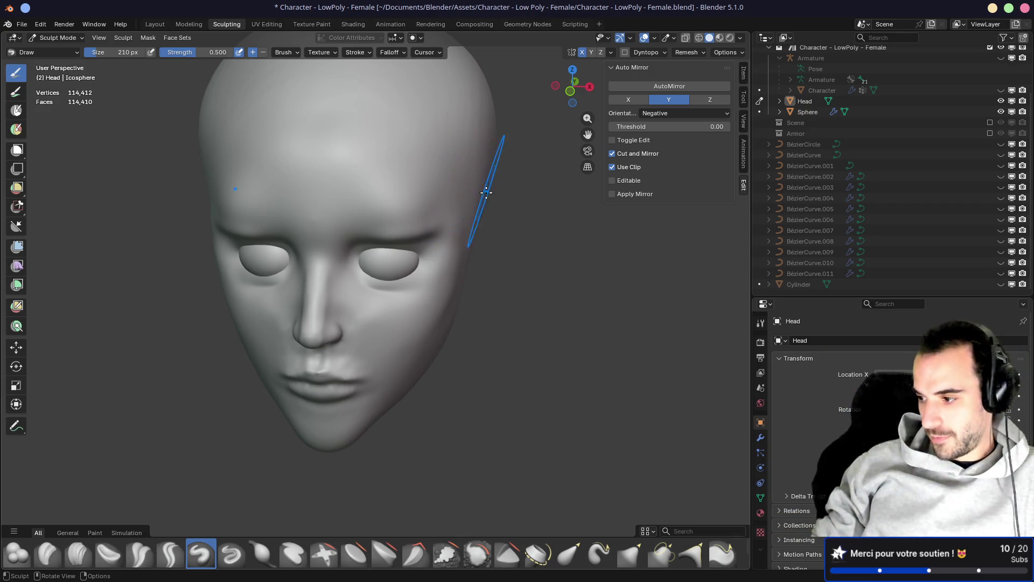
Orbit around the head and zoom in on the eye from a three-quarter angle
{"action": "mouse_move", "coordinate": [659, 240]}
{"action": "middle_mouse_down"}
{"action": "mouse_move", "coordinate": [512, 228]}
{"action": "mouse_move", "coordinate": [501, 205]}
{"action": "mouse_move", "coordinate": [473, 189]}
{"action": "mouse_move", "coordinate": [479, 237]}
{"action": "mouse_move", "coordinate": [497, 231]}
{"action": "mouse_move", "coordinate": [416, 173]}
{"action": "mouse_move", "coordinate": [450, 192]}
{"action": "mouse_move", "coordinate": [433, 231]}
{"action": "mouse_move", "coordinate": [358, 208]}
{"action": "middle_mouse_up"}
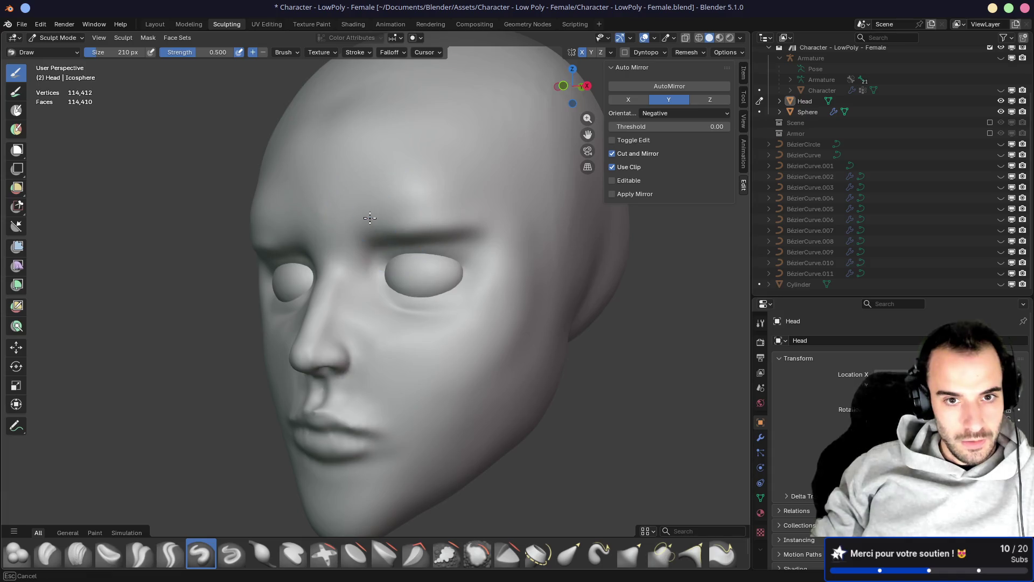
{"action": "mouse_move", "coordinate": [436, 223]}
{"action": "middle_mouse_down"}
{"action": "mouse_move", "coordinate": [381, 231]}
{"action": "mouse_move", "coordinate": [430, 200]}
{"action": "mouse_move", "coordinate": [430, 231]}
{"action": "mouse_move", "coordinate": [434, 196]}
{"action": "mouse_move", "coordinate": [489, 189]}
{"action": "middle_mouse_up"}
{"action": "mouse_move", "coordinate": [415, 254]}
{"action": "middle_mouse_down"}
{"action": "mouse_move", "coordinate": [455, 249]}
{"action": "mouse_move", "coordinate": [433, 276]}
{"action": "middle_mouse_up"}
{"action": "key", "text": "KP_1"}
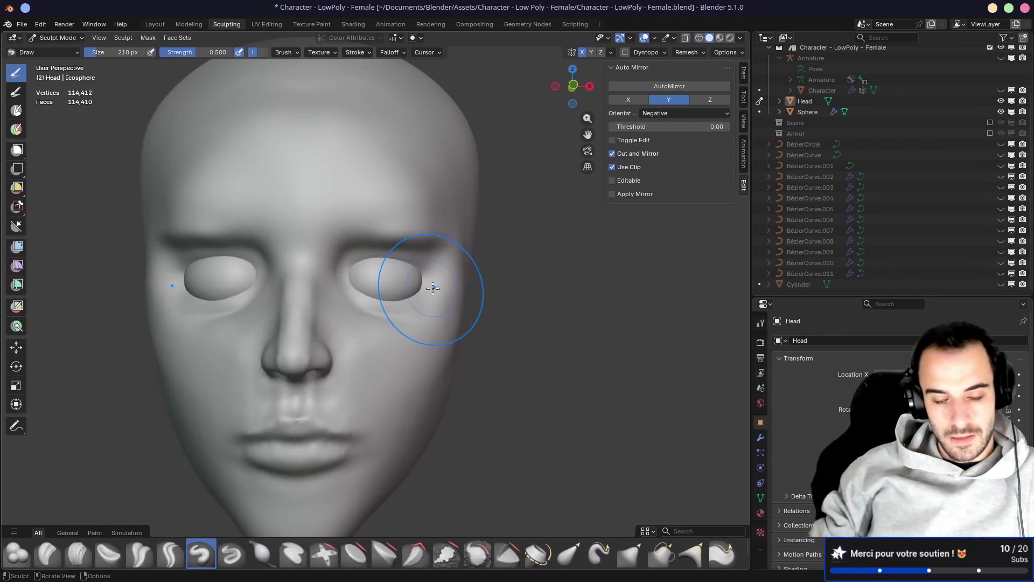
{"action": "scroll", "coordinate": [415, 279], "scroll_direction": "up", "scroll_amount": 5}
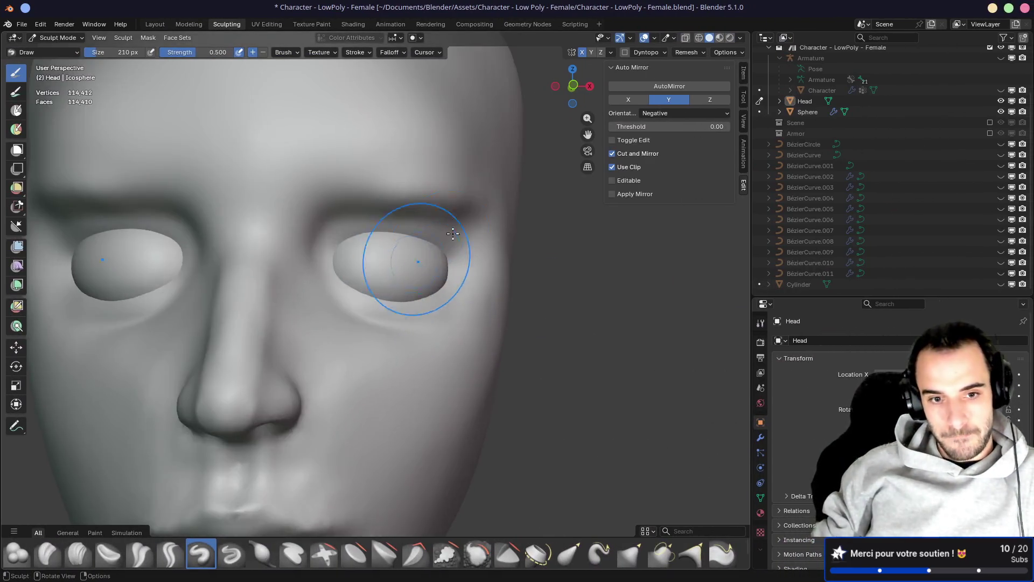
{"action": "middle_click_drag", "start_coordinate": [411, 278], "coordinate": [425, 321]}
Switch to the Grab brush, enlarge it to 410 px, and orbit around the brow
{"action": "key", "text": "g"}
{"action": "key", "text": "f"}
{"action": "left_click", "coordinate": [393, 282]}
{"action": "key", "text": "KP_1"}
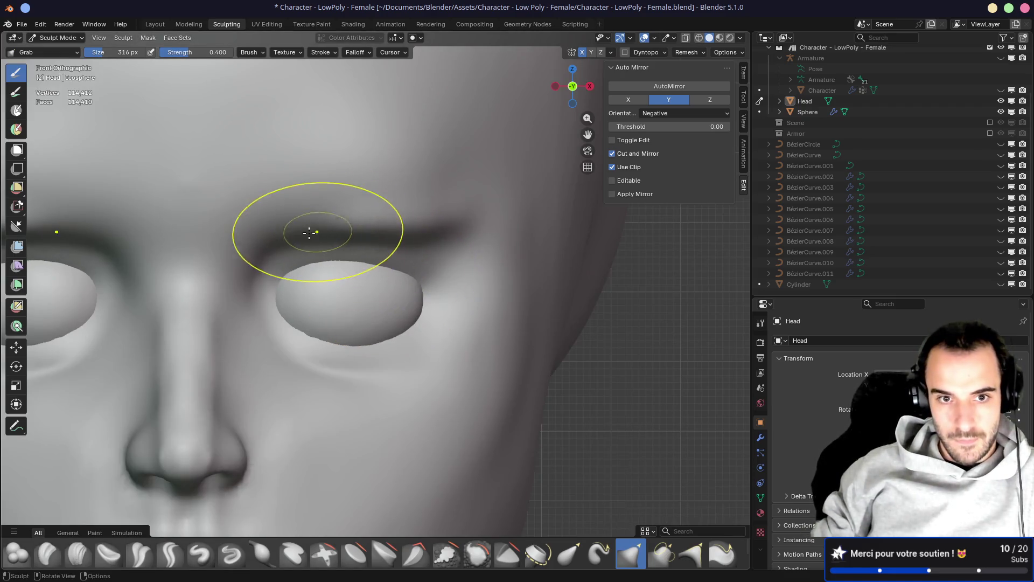
{"action": "key", "text": "f"}
{"action": "left_click", "coordinate": [393, 232]}
{"action": "mouse_move", "coordinate": [359, 242]}
{"action": "middle_mouse_down"}
{"action": "mouse_move", "coordinate": [401, 242]}
{"action": "mouse_move", "coordinate": [350, 238]}
{"action": "mouse_move", "coordinate": [342, 210]}
{"action": "mouse_move", "coordinate": [290, 206]}
{"action": "middle_mouse_up"}
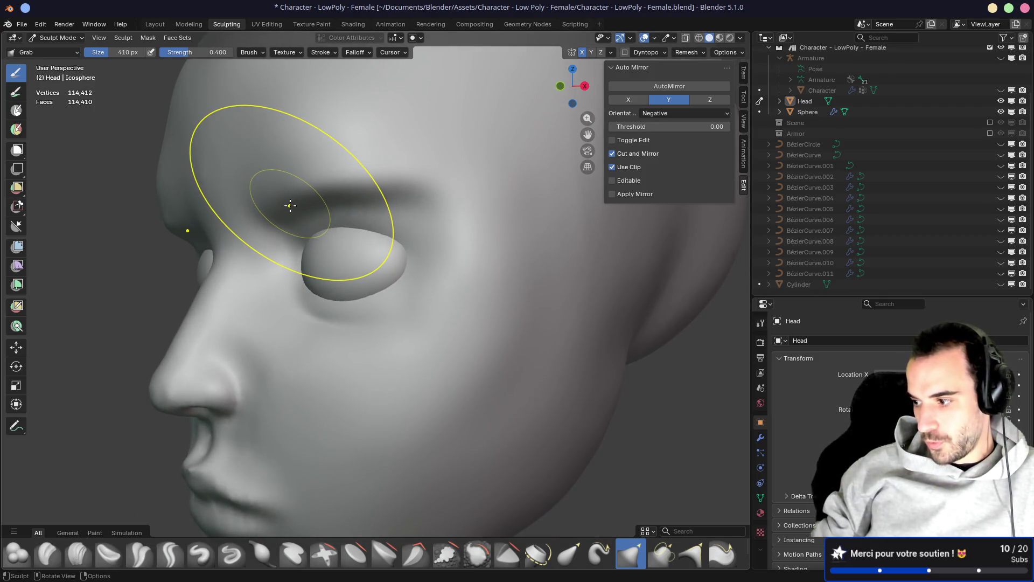
{"action": "mouse_move", "coordinate": [305, 221]}
{"action": "middle_mouse_down"}
{"action": "mouse_move", "coordinate": [276, 238]}
{"action": "mouse_move", "coordinate": [388, 225]}
{"action": "mouse_move", "coordinate": [212, 246]}
{"action": "mouse_move", "coordinate": [210, 237]}
{"action": "mouse_move", "coordinate": [370, 212]}
{"action": "mouse_move", "coordinate": [467, 223]}
{"action": "middle_mouse_up"}
{"action": "scroll", "coordinate": [210, 237], "scroll_direction": "up", "scroll_amount": 3}
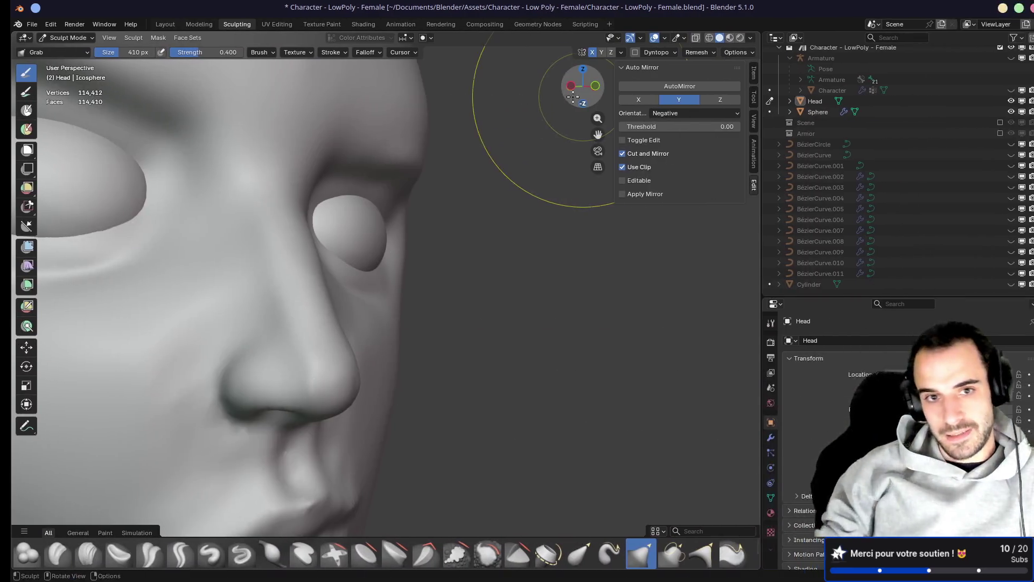
{"action": "mouse_move", "coordinate": [566, 86]}
{"action": "middle_mouse_down"}
{"action": "mouse_move", "coordinate": [487, 240]}
{"action": "mouse_move", "coordinate": [418, 218]}
{"action": "mouse_move", "coordinate": [387, 257]}
{"action": "middle_mouse_up"}
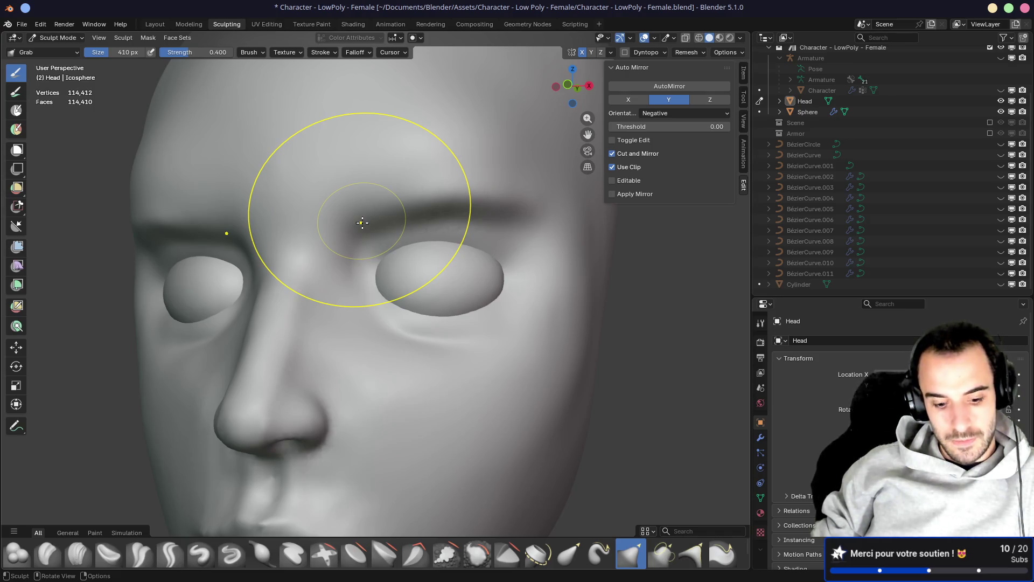
Switch to the Crease Polish brush and orbit around the face, ending in front view
{"action": "key", "text": "c"}
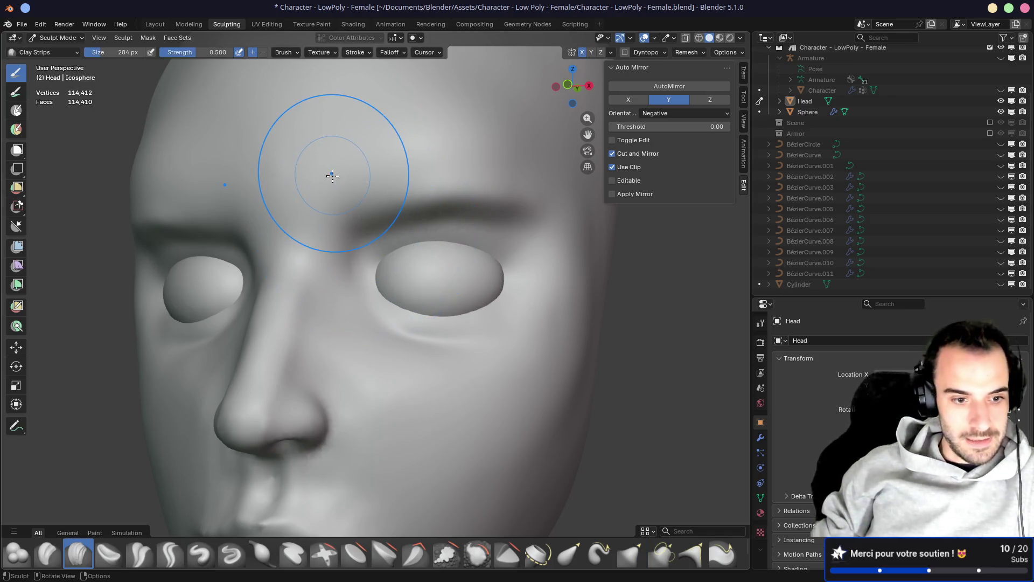
{"action": "key", "text": "shift+c"}
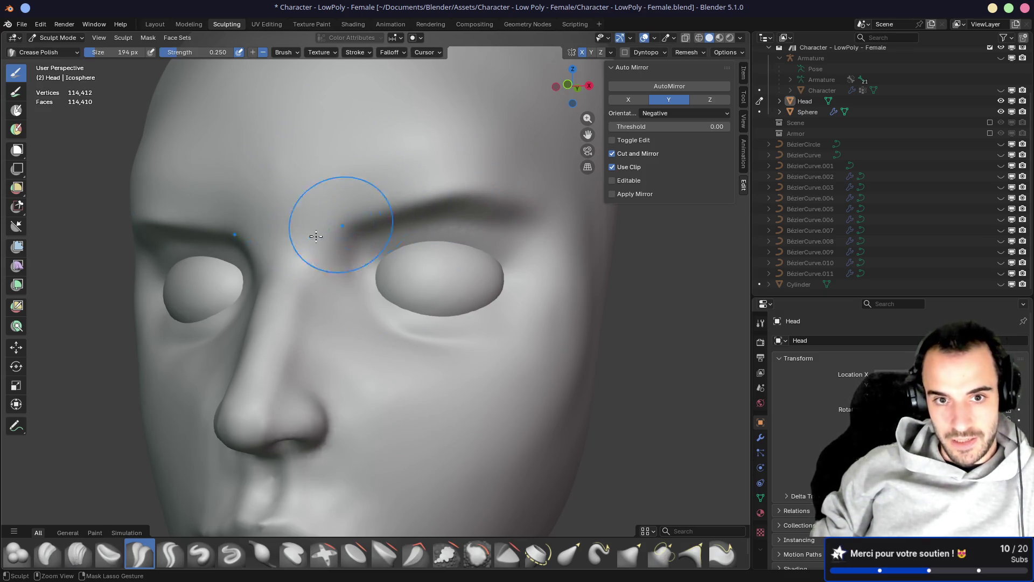
{"action": "mouse_move", "coordinate": [492, 183]}
{"action": "middle_mouse_down"}
{"action": "mouse_move", "coordinate": [550, 192]}
{"action": "mouse_move", "coordinate": [445, 196]}
{"action": "mouse_move", "coordinate": [429, 209]}
{"action": "mouse_move", "coordinate": [494, 224]}
{"action": "mouse_move", "coordinate": [412, 220]}
{"action": "mouse_move", "coordinate": [433, 248]}
{"action": "mouse_move", "coordinate": [437, 237]}
{"action": "middle_mouse_up"}
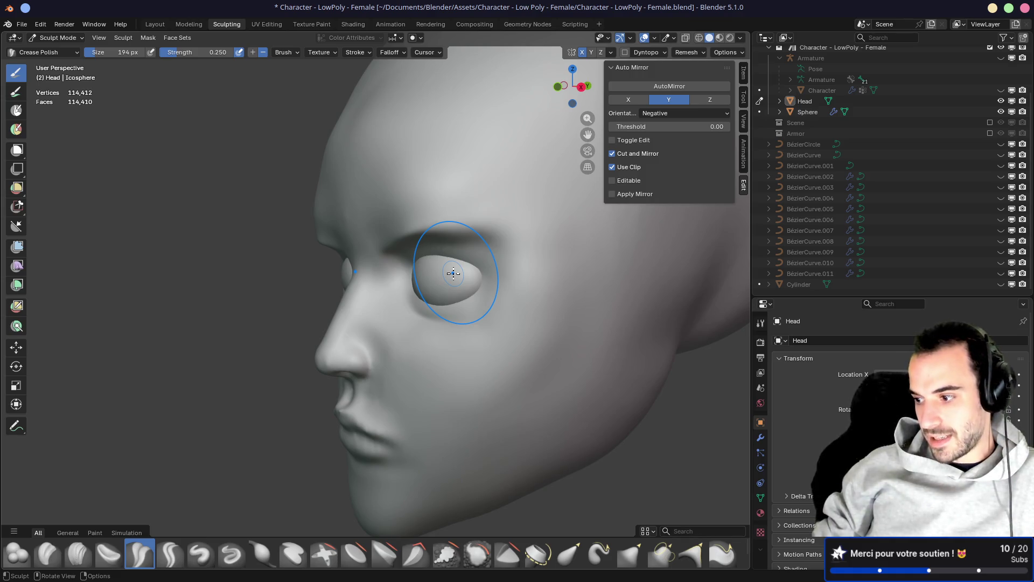
{"action": "mouse_move", "coordinate": [462, 280]}
{"action": "middle_mouse_down"}
{"action": "mouse_move", "coordinate": [483, 272]}
{"action": "mouse_move", "coordinate": [457, 277]}
{"action": "mouse_move", "coordinate": [453, 222]}
{"action": "middle_mouse_up"}
{"action": "scroll", "coordinate": [453, 222], "scroll_direction": "up", "scroll_amount": 4}
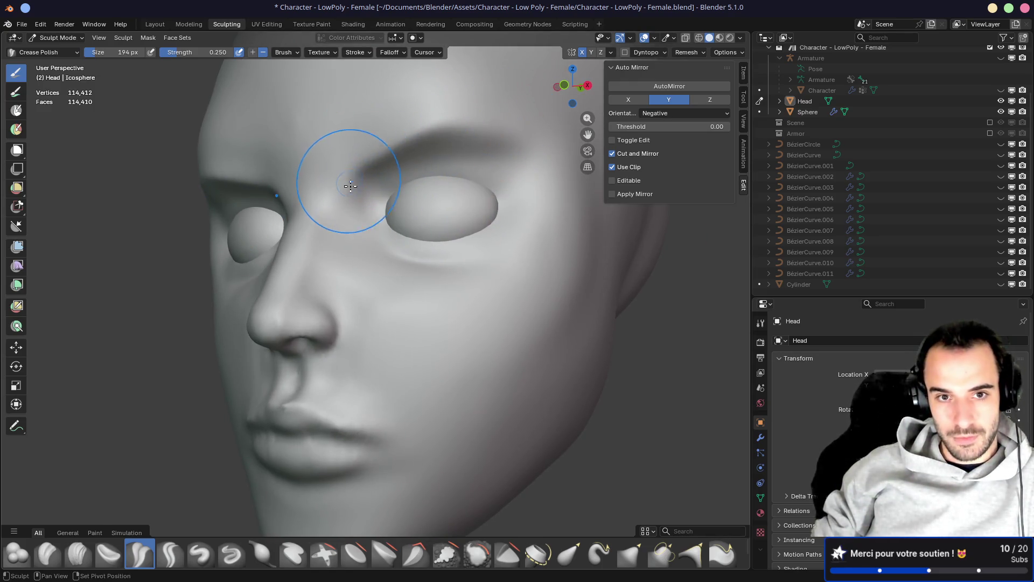
{"action": "middle_click_drag", "start_coordinate": [347, 180], "coordinate": [358, 188]}
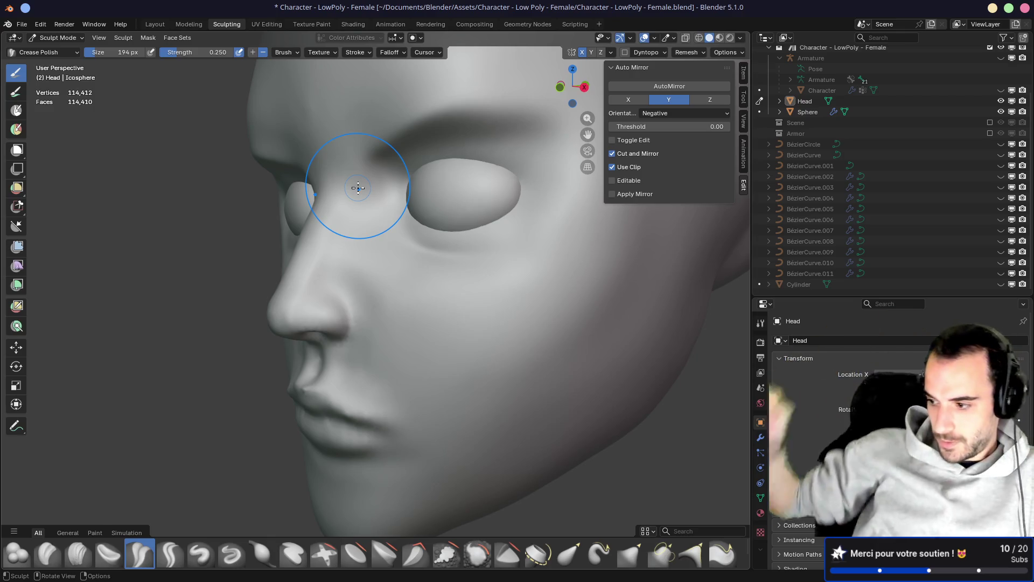
{"action": "mouse_move", "coordinate": [340, 195]}
{"action": "middle_mouse_down"}
{"action": "mouse_move", "coordinate": [427, 185]}
{"action": "mouse_move", "coordinate": [340, 208]}
{"action": "mouse_move", "coordinate": [397, 238]}
{"action": "middle_mouse_up"}
{"action": "key", "text": "KP_1"}
Enlarge the Crease Polish brush to 308 px, then switch back to the Grab brush
{"action": "key", "text": "f"}
{"action": "left_click", "coordinate": [346, 230]}
{"action": "key", "text": "f"}
{"action": "left_click", "coordinate": [352, 253]}
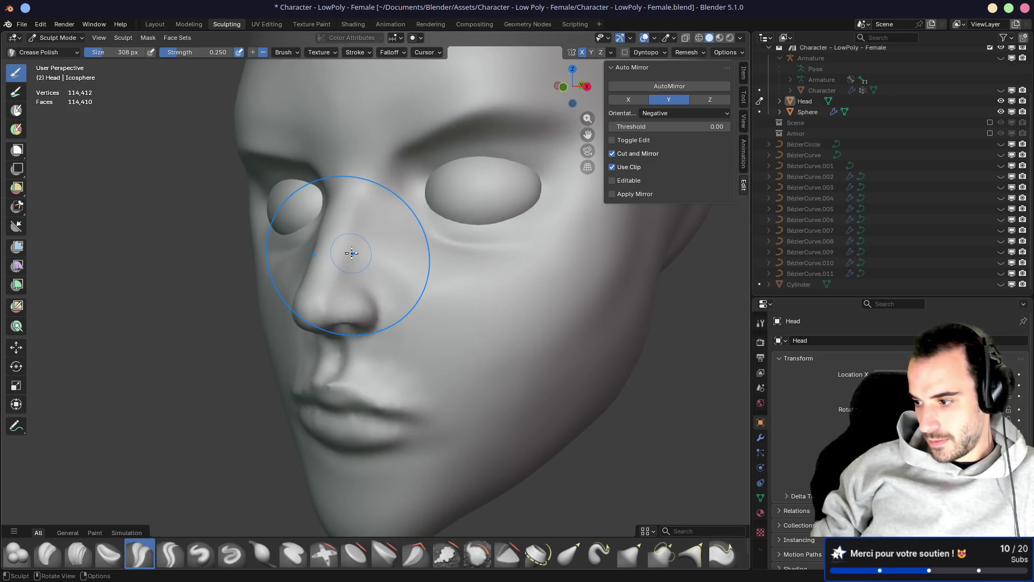
{"action": "key", "text": "b"}
{"action": "key", "text": "Escape"}
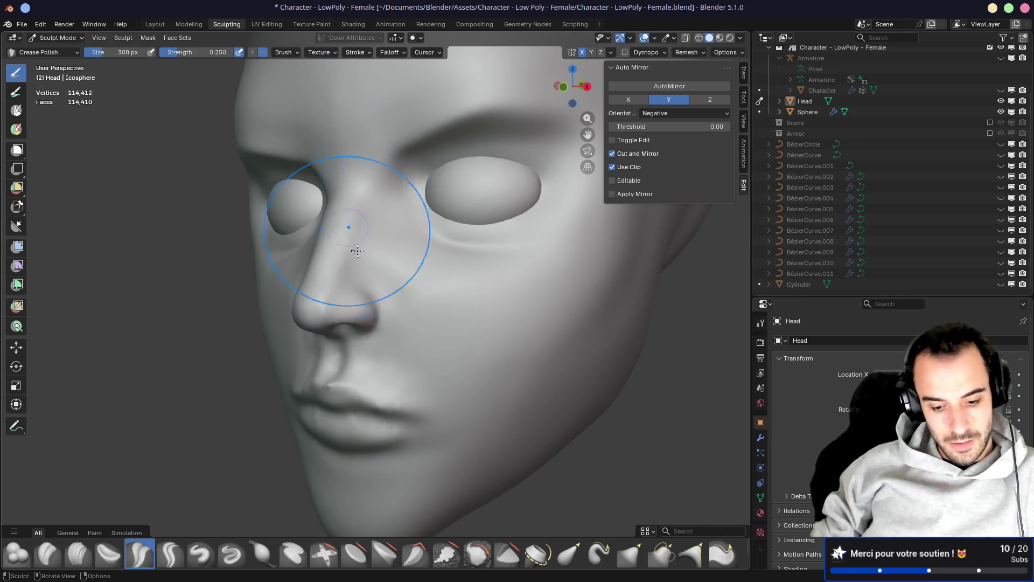
{"action": "key", "text": "g"}
{"action": "mouse_move", "coordinate": [356, 250]}
{"action": "middle_mouse_down"}
{"action": "mouse_move", "coordinate": [366, 255]}
{"action": "mouse_move", "coordinate": [407, 234]}
{"action": "middle_mouse_up"}
Enlarge the Grab brush to 496 px and undo the accidental pull on the nose
{"action": "key", "text": "f"}
{"action": "left_click", "coordinate": [406, 289]}
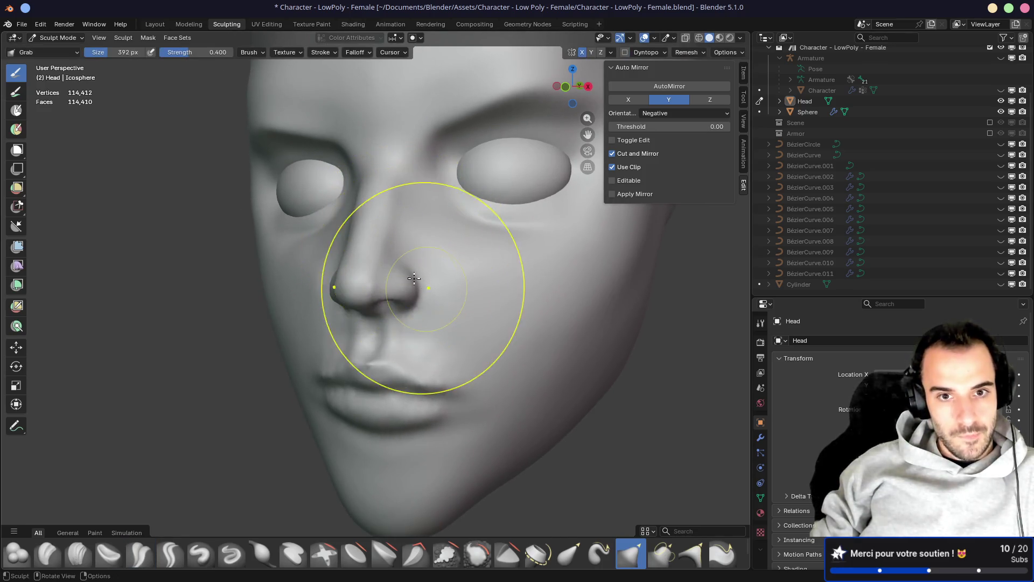
{"action": "key", "text": "f"}
{"action": "left_click", "coordinate": [409, 307]}
{"action": "key", "text": "ctrl+z"}
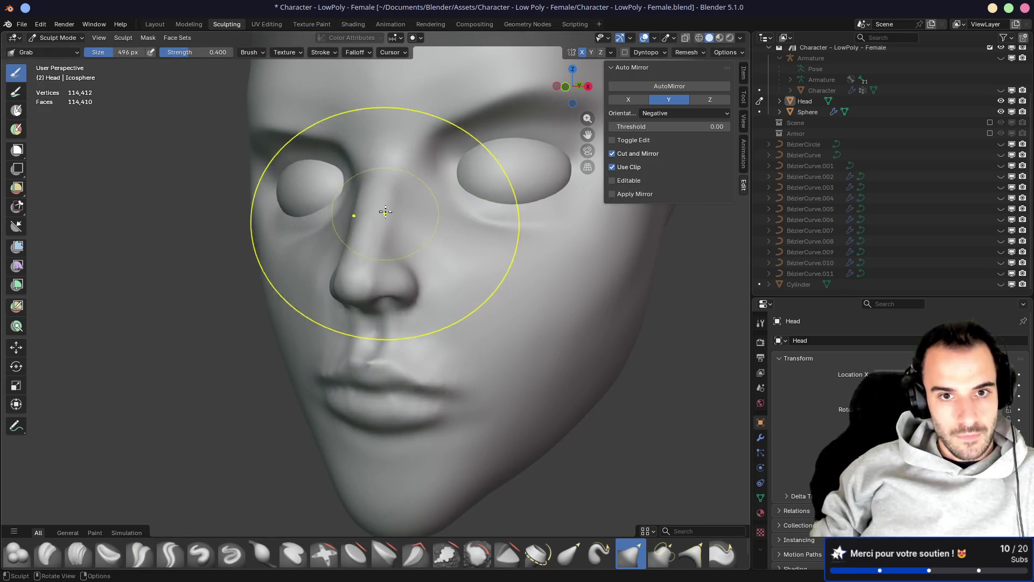
Inspect the nose and both head profiles, ending in front orthographic view
{"action": "mouse_move", "coordinate": [418, 238]}
{"action": "middle_mouse_down"}
{"action": "mouse_move", "coordinate": [341, 243]}
{"action": "mouse_move", "coordinate": [426, 211]}
{"action": "middle_mouse_up"}
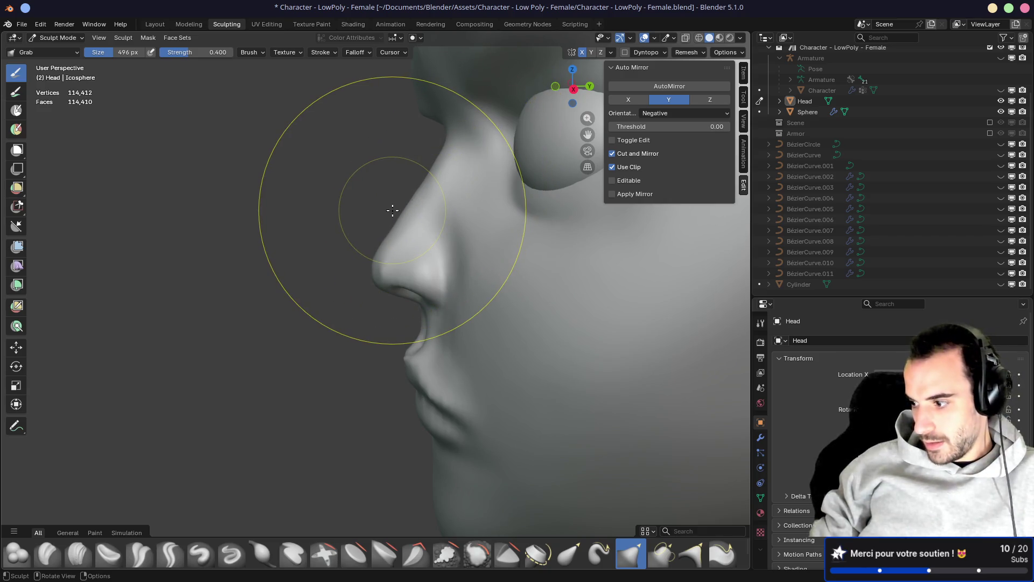
{"action": "mouse_move", "coordinate": [392, 210]}
{"action": "middle_mouse_down"}
{"action": "mouse_move", "coordinate": [508, 224]}
{"action": "mouse_move", "coordinate": [342, 224]}
{"action": "mouse_move", "coordinate": [325, 210]}
{"action": "mouse_move", "coordinate": [321, 173]}
{"action": "mouse_move", "coordinate": [362, 143]}
{"action": "mouse_move", "coordinate": [437, 156]}
{"action": "mouse_move", "coordinate": [420, 161]}
{"action": "mouse_move", "coordinate": [451, 130]}
{"action": "middle_mouse_up"}
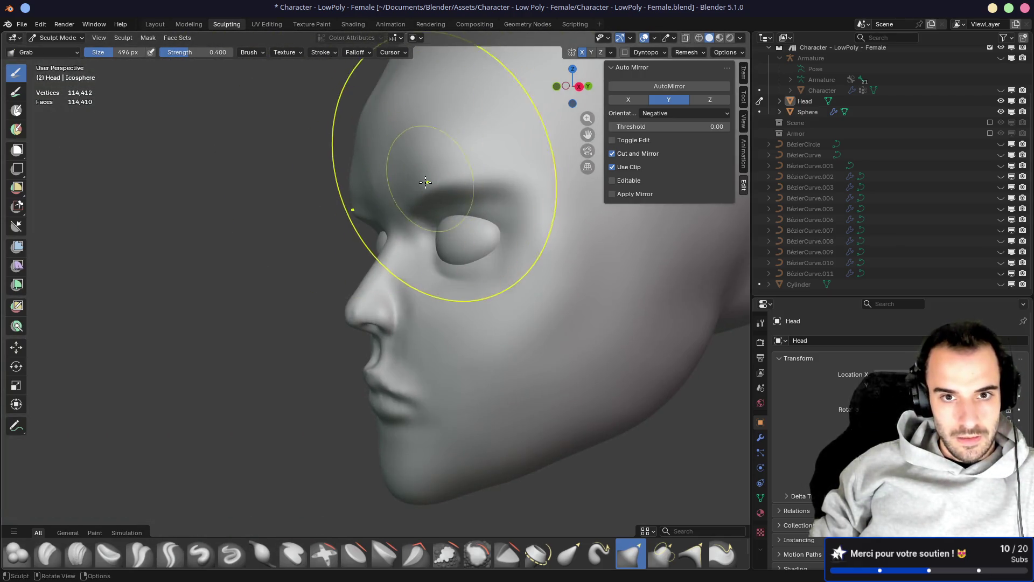
{"action": "mouse_move", "coordinate": [467, 179]}
{"action": "middle_mouse_down"}
{"action": "mouse_move", "coordinate": [483, 173]}
{"action": "mouse_move", "coordinate": [316, 172]}
{"action": "middle_mouse_up"}
{"action": "mouse_move", "coordinate": [395, 182]}
{"action": "middle_mouse_down"}
{"action": "mouse_move", "coordinate": [434, 219]}
{"action": "mouse_move", "coordinate": [548, 219]}
{"action": "mouse_move", "coordinate": [350, 213]}
{"action": "mouse_move", "coordinate": [358, 219]}
{"action": "mouse_move", "coordinate": [339, 211]}
{"action": "middle_mouse_up"}
{"action": "key", "text": "KP_3"}
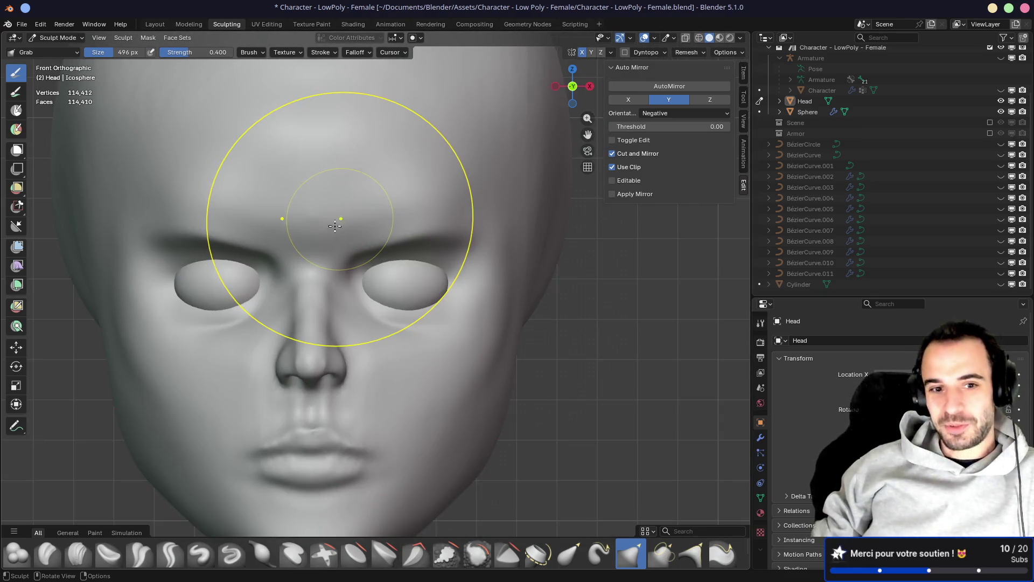
{"action": "mouse_move", "coordinate": [363, 252]}
{"action": "middle_mouse_down"}
{"action": "mouse_move", "coordinate": [411, 272]}
{"action": "mouse_move", "coordinate": [377, 264]}
{"action": "mouse_move", "coordinate": [403, 251]}
{"action": "middle_mouse_up"}
{"action": "key", "text": "KP_1"}
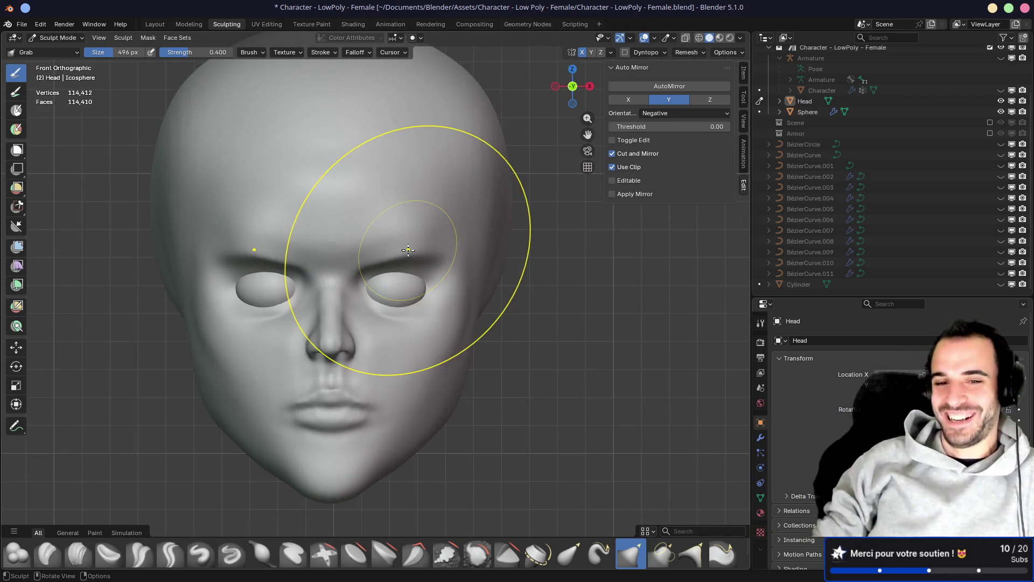
Check the head's transform values in the Item tab, then return to the Auto Mirror settings
{"action": "left_click", "coordinate": [744, 81]}
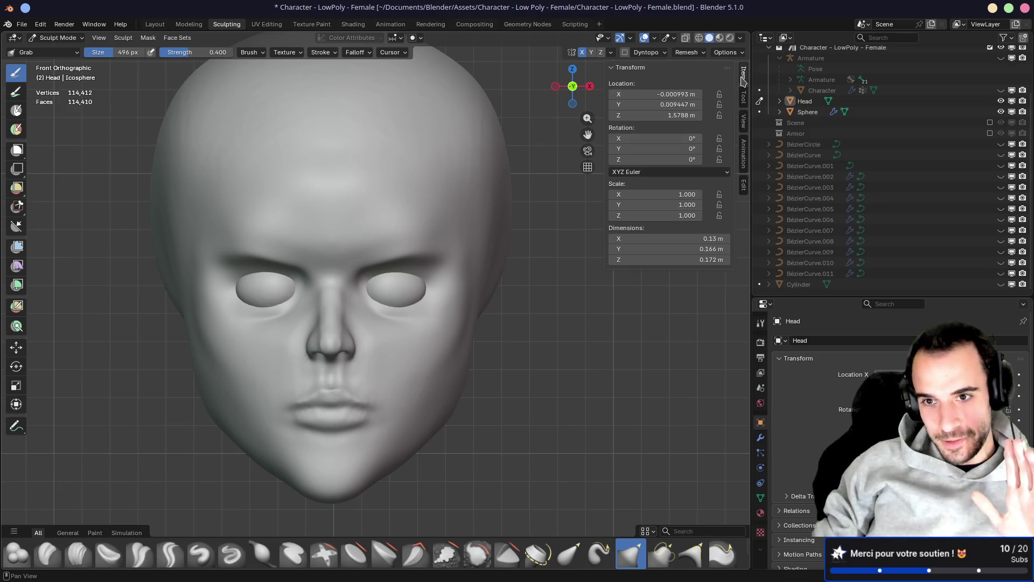
{"action": "left_click", "coordinate": [745, 168]}
{"action": "left_click", "coordinate": [744, 186]}
{"action": "middle_click_drag", "start_coordinate": [501, 302], "coordinate": [514, 303]}
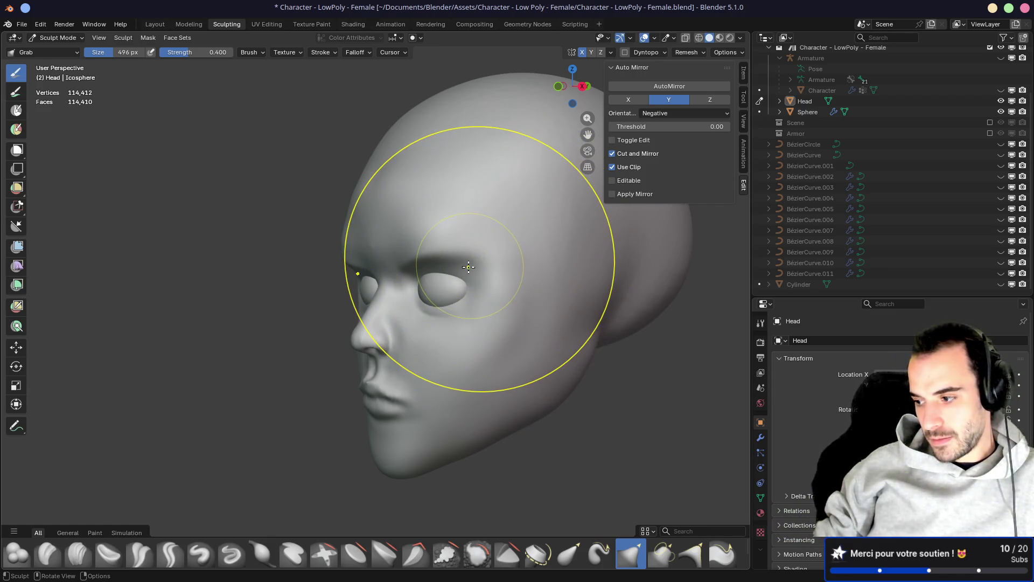
Frame the head in a right-side orthographic view
{"action": "mouse_move", "coordinate": [469, 266]}
{"action": "middle_mouse_down"}
{"action": "mouse_move", "coordinate": [463, 259]}
{"action": "mouse_move", "coordinate": [526, 244]}
{"action": "mouse_move", "coordinate": [439, 243]}
{"action": "mouse_move", "coordinate": [455, 247]}
{"action": "middle_mouse_up"}
{"action": "scroll", "coordinate": [439, 277], "scroll_direction": "up", "scroll_amount": 4}
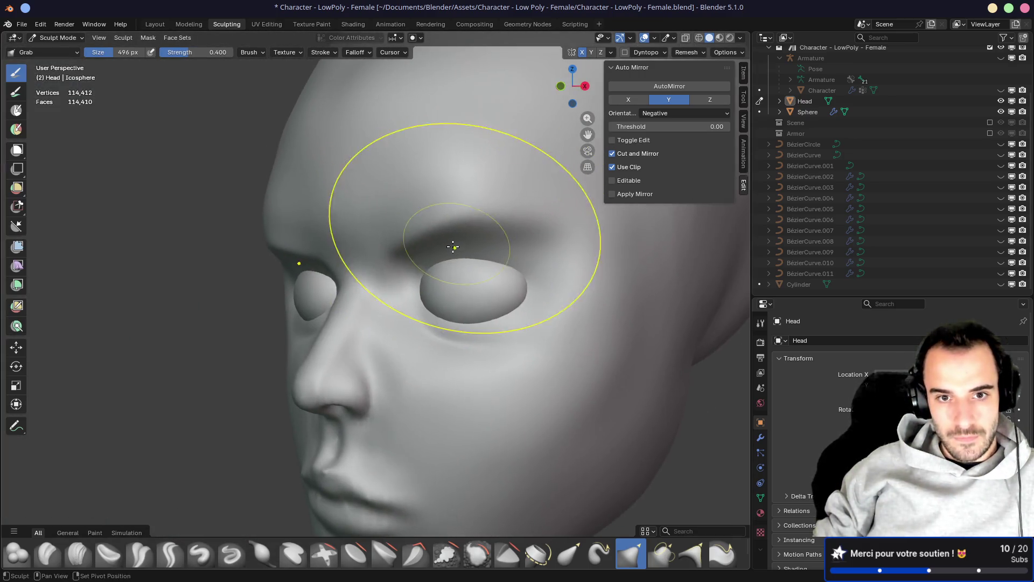
{"action": "scroll", "coordinate": [454, 248], "scroll_direction": "down", "scroll_amount": 2}
{"action": "middle_click_drag", "start_coordinate": [373, 244], "coordinate": [347, 231]}
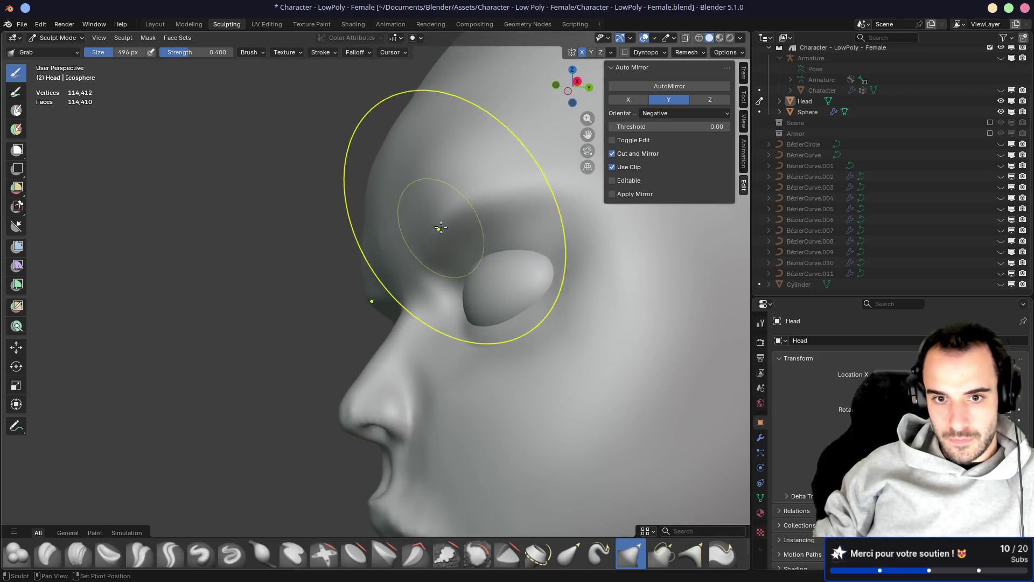
{"action": "mouse_move", "coordinate": [494, 235]}
{"action": "middle_mouse_down"}
{"action": "mouse_move", "coordinate": [617, 287]}
{"action": "mouse_move", "coordinate": [486, 274]}
{"action": "middle_mouse_up"}
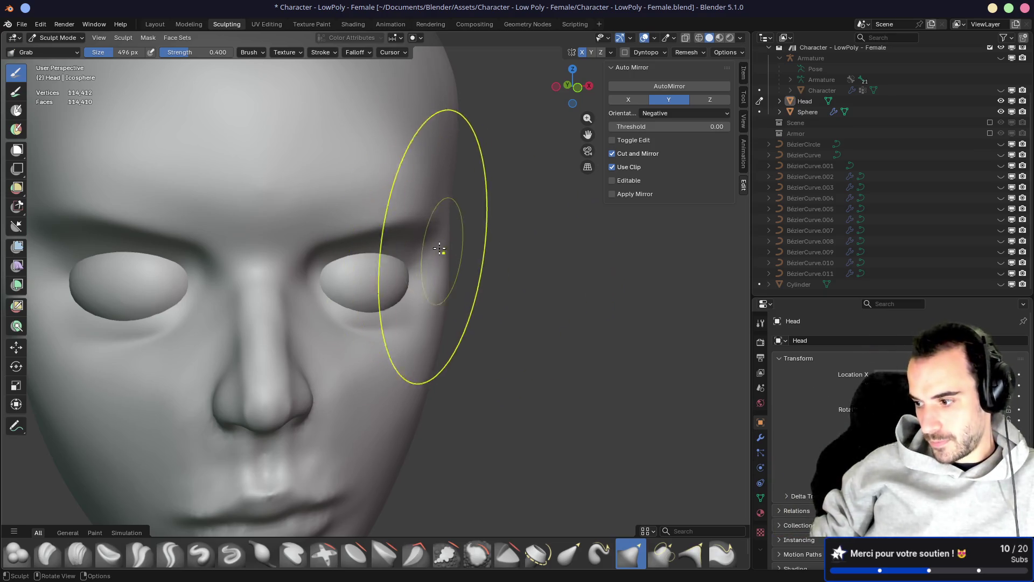
{"action": "mouse_move", "coordinate": [216, 236]}
{"action": "middle_mouse_down"}
{"action": "mouse_move", "coordinate": [307, 245]}
{"action": "mouse_move", "coordinate": [365, 224]}
{"action": "mouse_move", "coordinate": [352, 221]}
{"action": "mouse_move", "coordinate": [359, 196]}
{"action": "mouse_move", "coordinate": [381, 173]}
{"action": "mouse_move", "coordinate": [351, 178]}
{"action": "mouse_move", "coordinate": [388, 205]}
{"action": "mouse_move", "coordinate": [334, 210]}
{"action": "mouse_move", "coordinate": [349, 229]}
{"action": "mouse_move", "coordinate": [455, 256]}
{"action": "middle_mouse_up"}
{"action": "mouse_move", "coordinate": [330, 243]}
{"action": "middle_mouse_down"}
{"action": "mouse_move", "coordinate": [347, 288]}
{"action": "mouse_move", "coordinate": [334, 269]}
{"action": "mouse_move", "coordinate": [340, 250]}
{"action": "middle_mouse_up"}
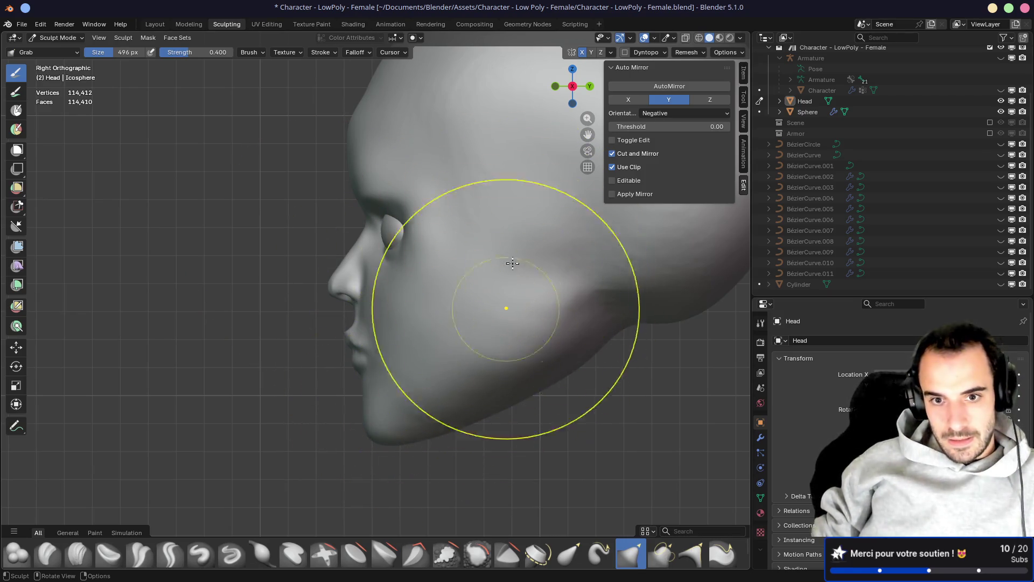
{"action": "key", "text": "KP_5"}
{"action": "key", "text": "KP_5"}
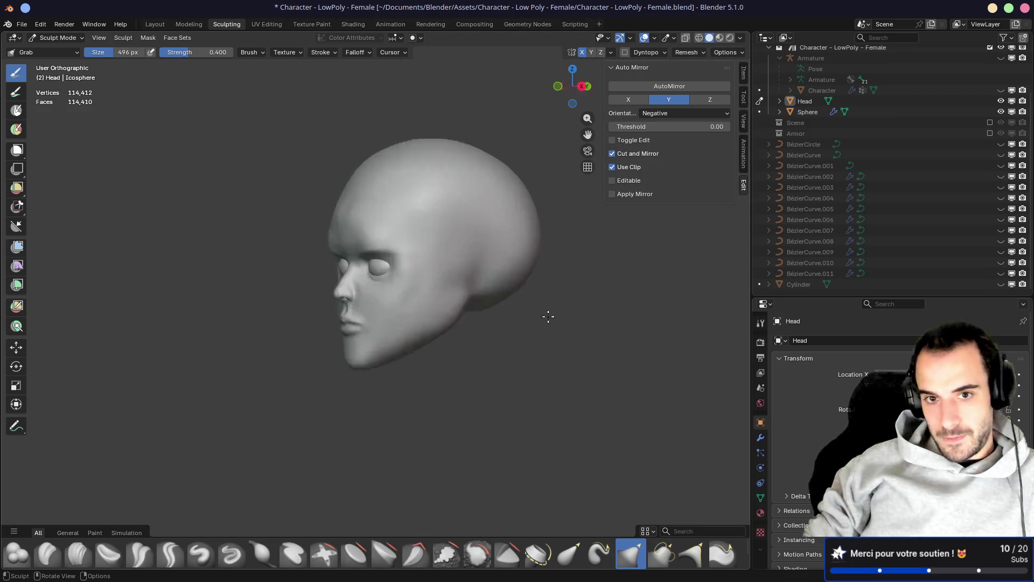
{"action": "mouse_move", "coordinate": [547, 316]}
{"action": "middle_mouse_down", "text": "shift"}
{"action": "mouse_move", "coordinate": [382, 264]}
{"action": "mouse_move", "coordinate": [458, 294]}
{"action": "mouse_move", "coordinate": [342, 258]}
{"action": "mouse_move", "coordinate": [261, 259]}
{"action": "mouse_move", "coordinate": [322, 260]}
{"action": "middle_mouse_up", "text": "shift"}
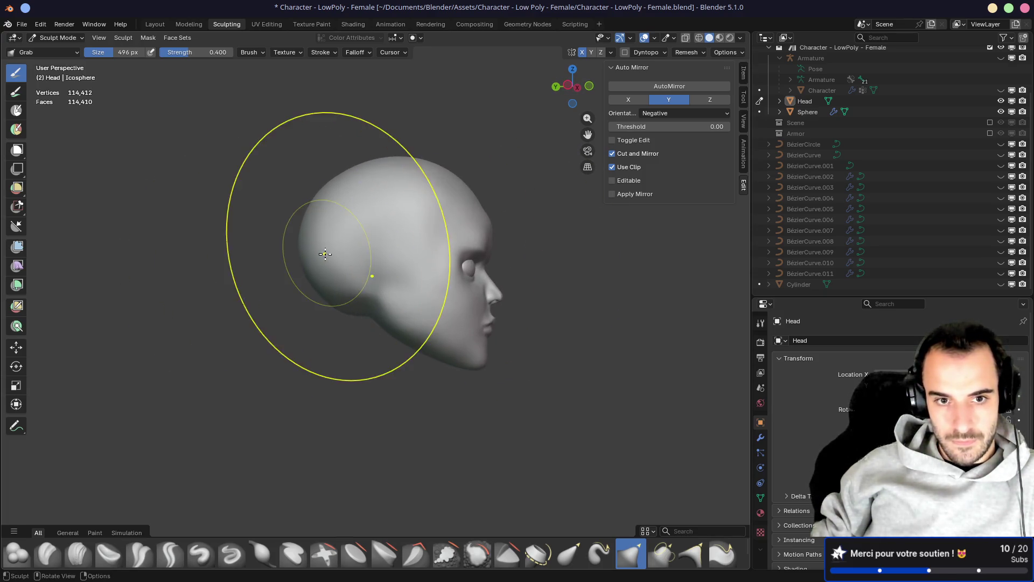
Pull the back of the skull inward with Grab strokes from the side view
{"action": "left_click_drag", "start_coordinate": [339, 269], "coordinate": [363, 284]}
{"action": "mouse_move", "coordinate": [362, 285]}
{"action": "middle_mouse_down"}
{"action": "mouse_move", "coordinate": [510, 300]}
{"action": "mouse_move", "coordinate": [420, 303]}
{"action": "mouse_move", "coordinate": [471, 280]}
{"action": "mouse_move", "coordinate": [454, 282]}
{"action": "middle_mouse_up"}
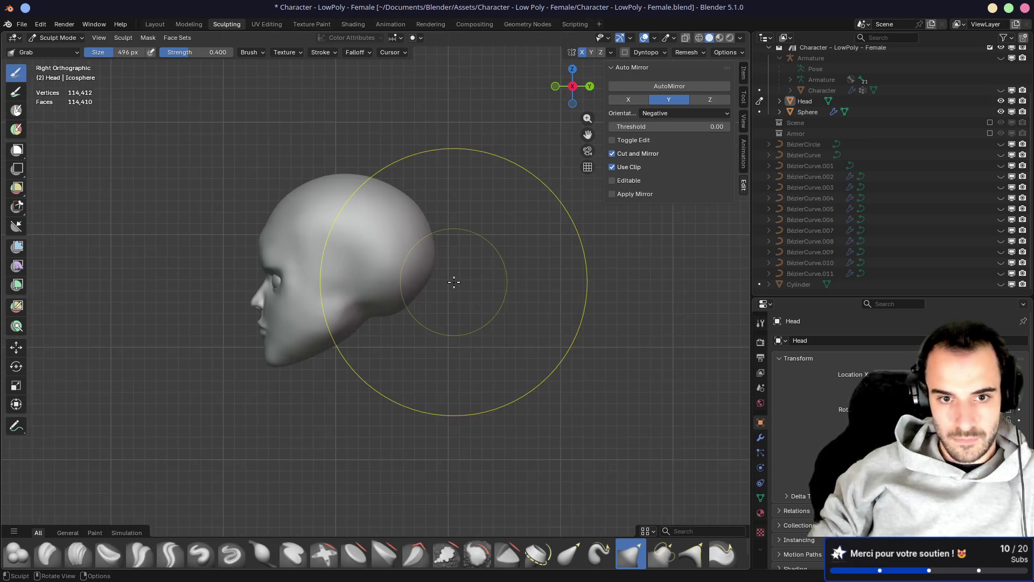
{"action": "key", "text": "KP_3"}
{"action": "scroll", "coordinate": [415, 307], "scroll_direction": "up", "scroll_amount": 3}
{"action": "left_click_drag", "start_coordinate": [434, 354], "coordinate": [405, 322]}
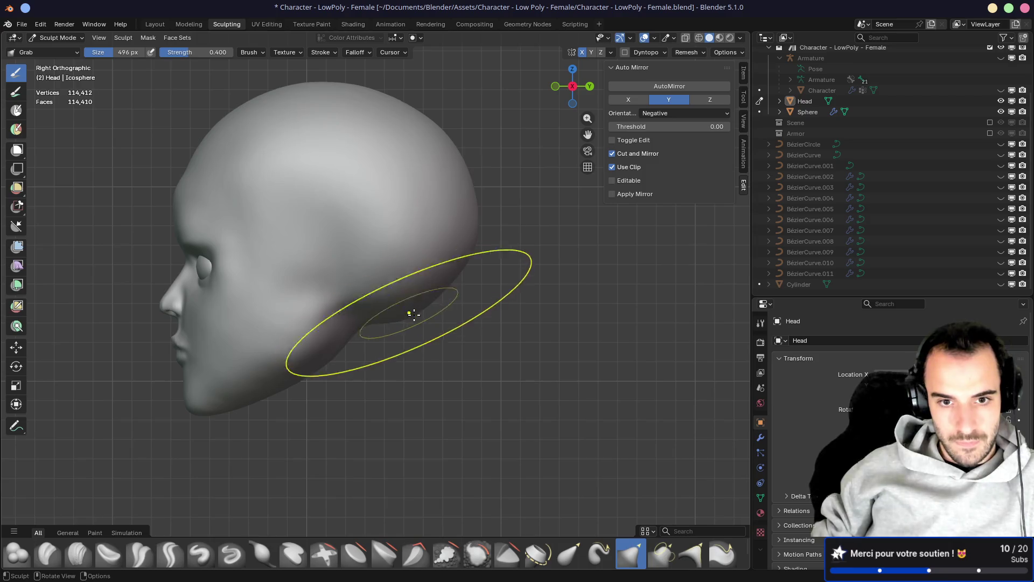
{"action": "mouse_move", "coordinate": [461, 242]}
{"action": "left_mouse_down"}
{"action": "mouse_move", "coordinate": [453, 231]}
{"action": "mouse_move", "coordinate": [416, 253]}
{"action": "mouse_move", "coordinate": [445, 261]}
{"action": "left_mouse_up"}
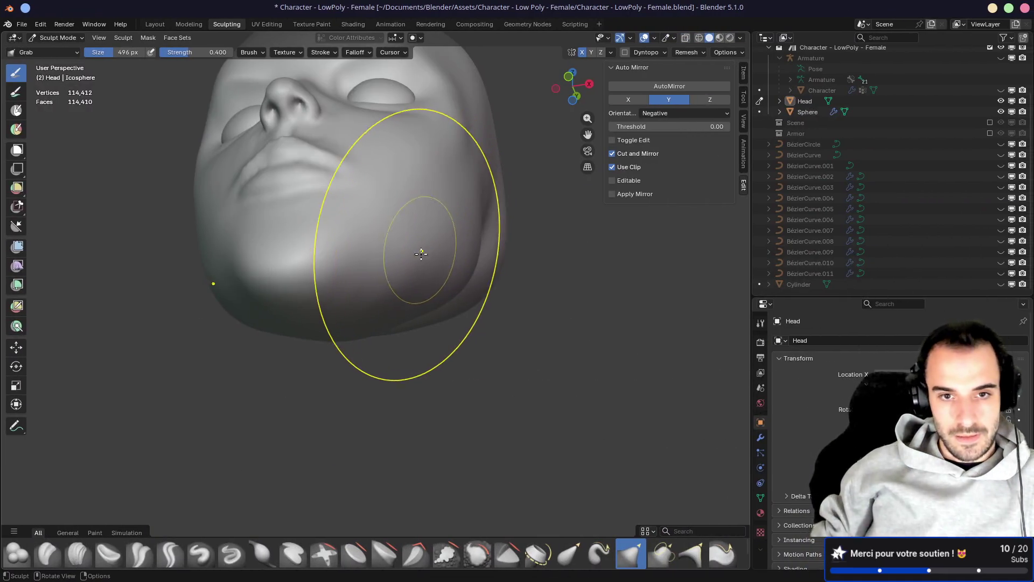
Shrink the brush to 308 px, then switch to Crease Polish at 194 px around the jaw
{"action": "mouse_move", "coordinate": [421, 253]}
{"action": "middle_mouse_down"}
{"action": "mouse_move", "coordinate": [393, 293]}
{"action": "mouse_move", "coordinate": [431, 307]}
{"action": "middle_mouse_up"}
{"action": "key", "text": "f"}
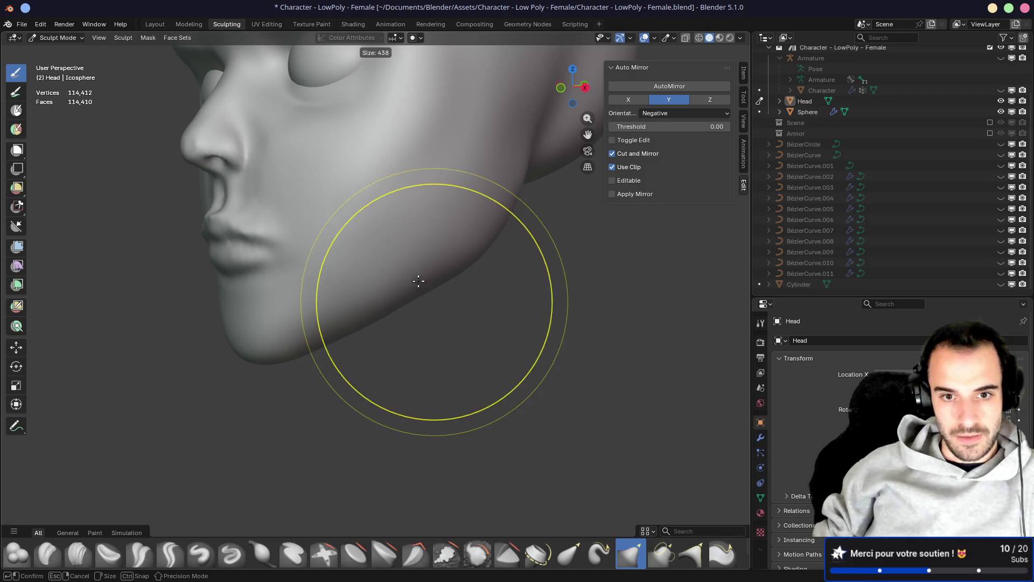
{"action": "left_click", "coordinate": [421, 269]}
{"action": "mouse_move", "coordinate": [420, 270]}
{"action": "middle_mouse_down"}
{"action": "mouse_move", "coordinate": [422, 246]}
{"action": "mouse_move", "coordinate": [376, 247]}
{"action": "middle_mouse_up"}
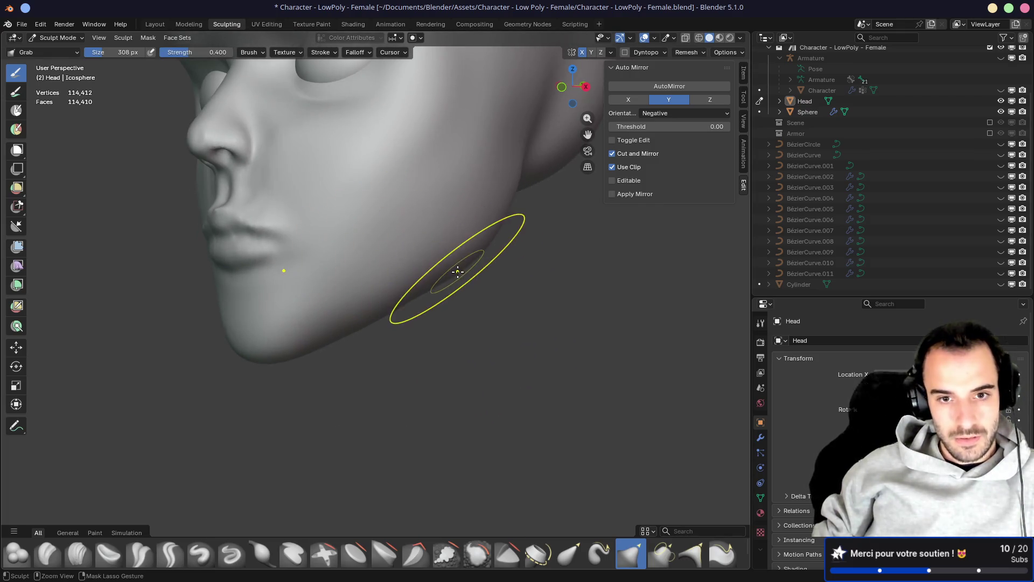
{"action": "key", "text": "shift+c"}
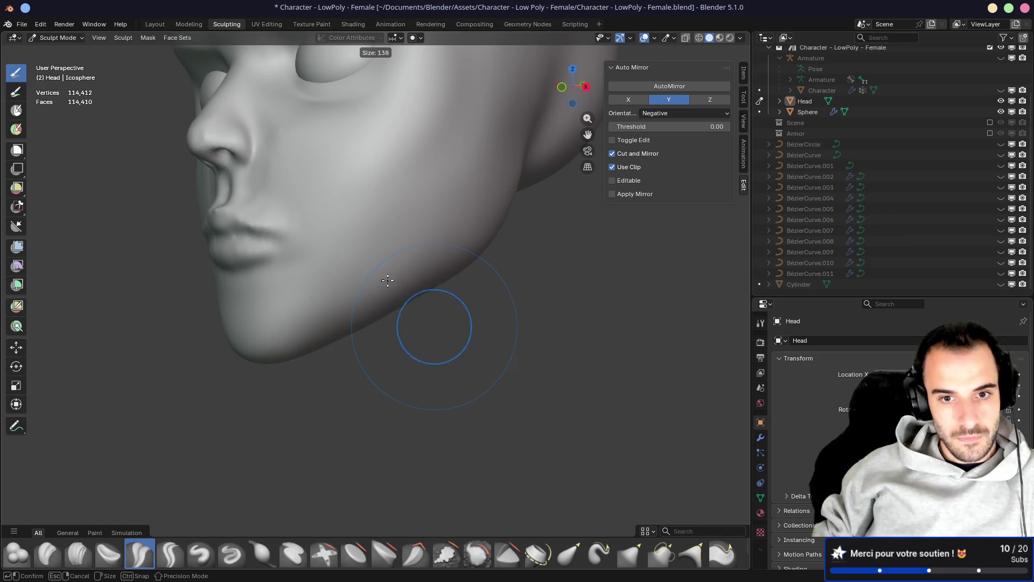
{"action": "middle_click_drag", "start_coordinate": [464, 268], "coordinate": [458, 269]}
{"action": "key", "text": "f"}
{"action": "left_click", "coordinate": [481, 286]}
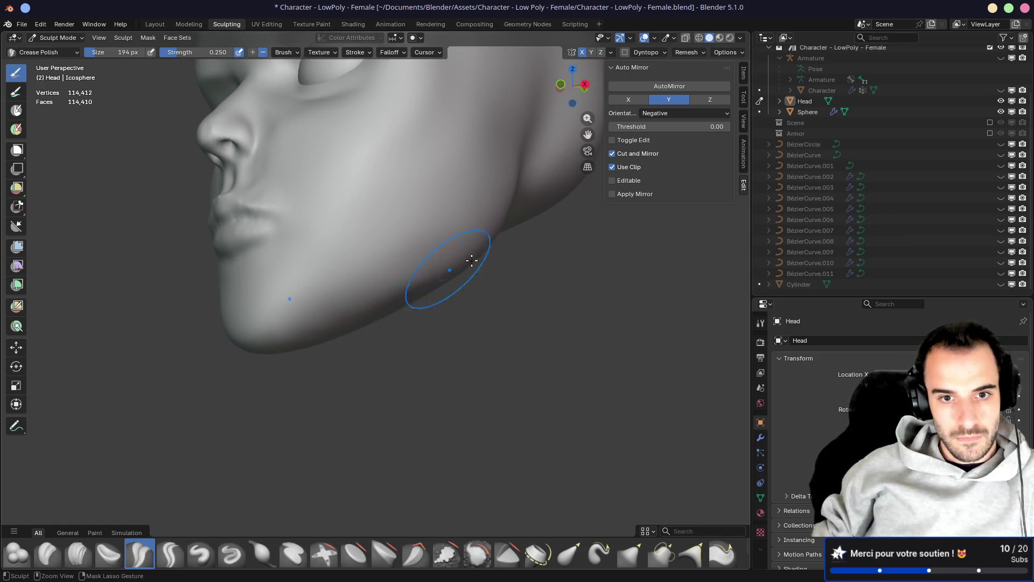
{"action": "mouse_move", "coordinate": [266, 323]}
{"action": "middle_mouse_down"}
{"action": "mouse_move", "coordinate": [381, 308]}
{"action": "mouse_move", "coordinate": [339, 317]}
{"action": "mouse_move", "coordinate": [455, 318]}
{"action": "mouse_move", "coordinate": [381, 323]}
{"action": "middle_mouse_up"}
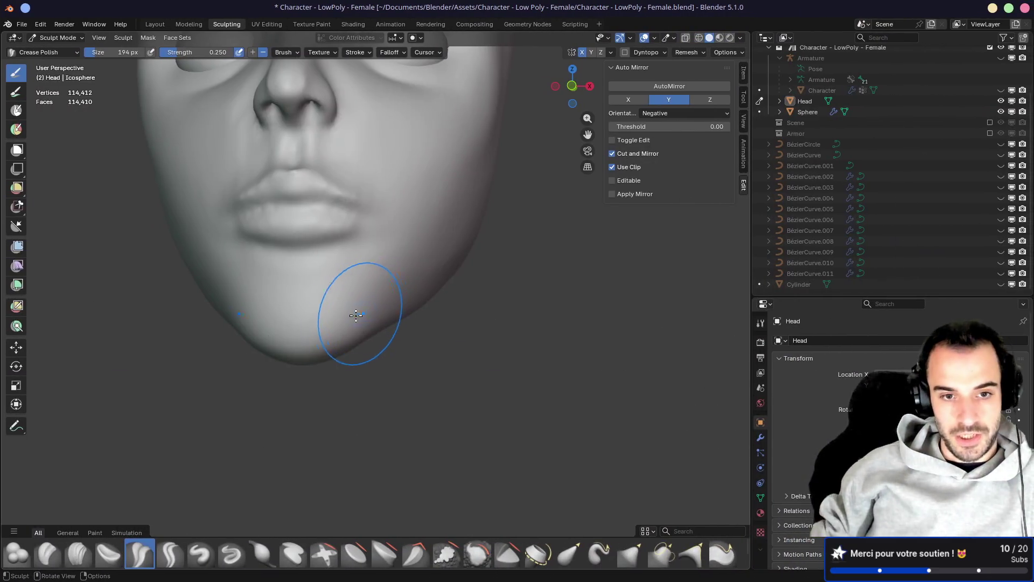
{"action": "middle_click_drag", "start_coordinate": [351, 307], "coordinate": [306, 305]}
{"action": "key", "text": "KP_1"}
Switch to the Grab brush at 310 px and shape the lips and chin
{"action": "key", "text": "g"}
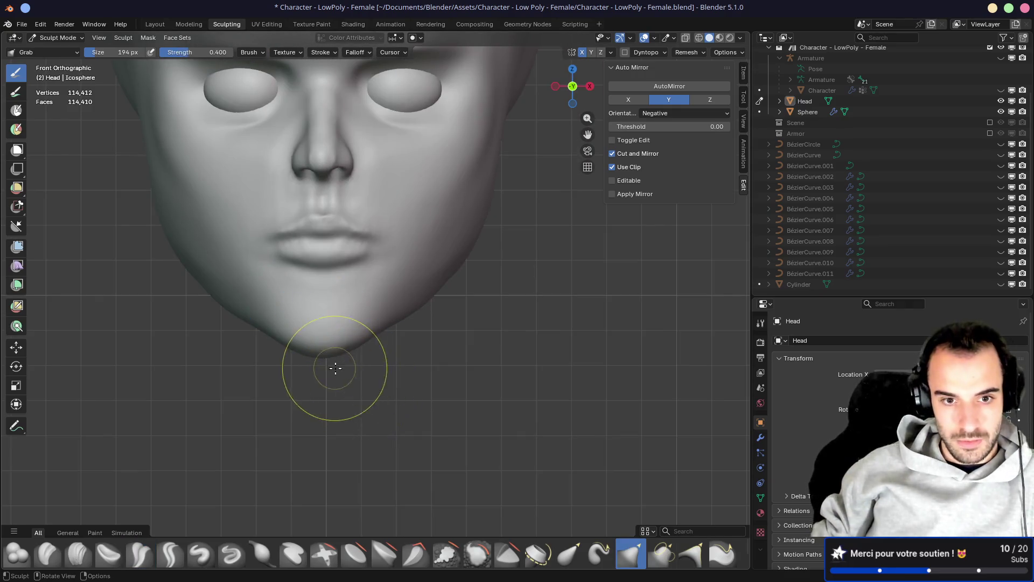
{"action": "key", "text": "f"}
{"action": "left_click", "coordinate": [342, 345]}
{"action": "mouse_move", "coordinate": [342, 345]}
{"action": "middle_mouse_down"}
{"action": "mouse_move", "coordinate": [280, 334]}
{"action": "mouse_move", "coordinate": [251, 350]}
{"action": "mouse_move", "coordinate": [321, 341]}
{"action": "mouse_move", "coordinate": [367, 318]}
{"action": "middle_mouse_up"}
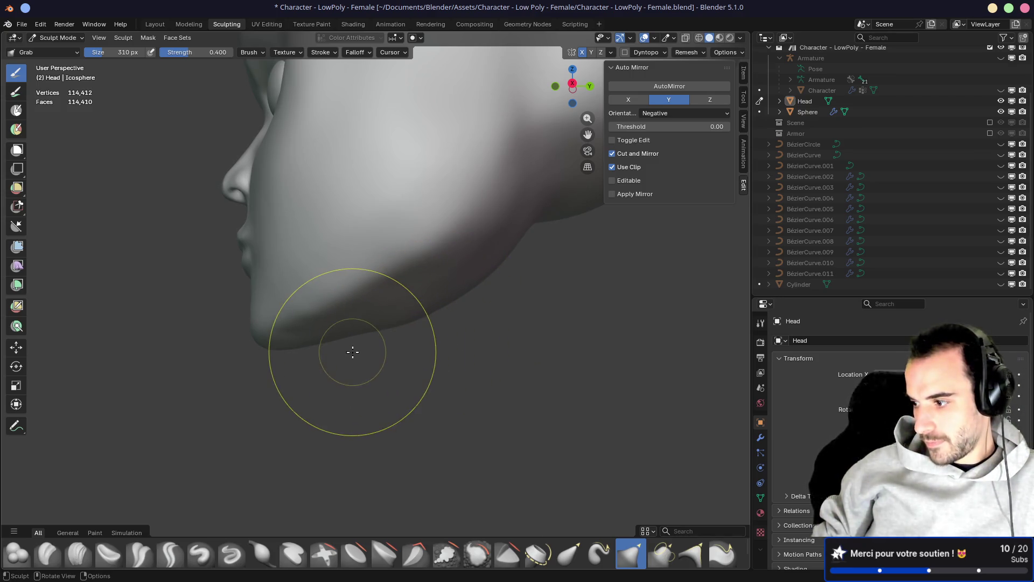
{"action": "mouse_move", "coordinate": [136, 309]}
{"action": "middle_mouse_down"}
{"action": "mouse_move", "coordinate": [249, 309]}
{"action": "mouse_move", "coordinate": [369, 331]}
{"action": "middle_mouse_up"}
{"action": "mouse_move", "coordinate": [260, 307]}
{"action": "middle_mouse_down"}
{"action": "mouse_move", "coordinate": [318, 292]}
{"action": "mouse_move", "coordinate": [296, 312]}
{"action": "mouse_move", "coordinate": [323, 287]}
{"action": "mouse_move", "coordinate": [409, 298]}
{"action": "mouse_move", "coordinate": [393, 280]}
{"action": "middle_mouse_up"}
Enlarge the Grab brush to 480 px and reshape the cheeks and nose area
{"action": "key", "text": "f"}
{"action": "left_click", "coordinate": [396, 258]}
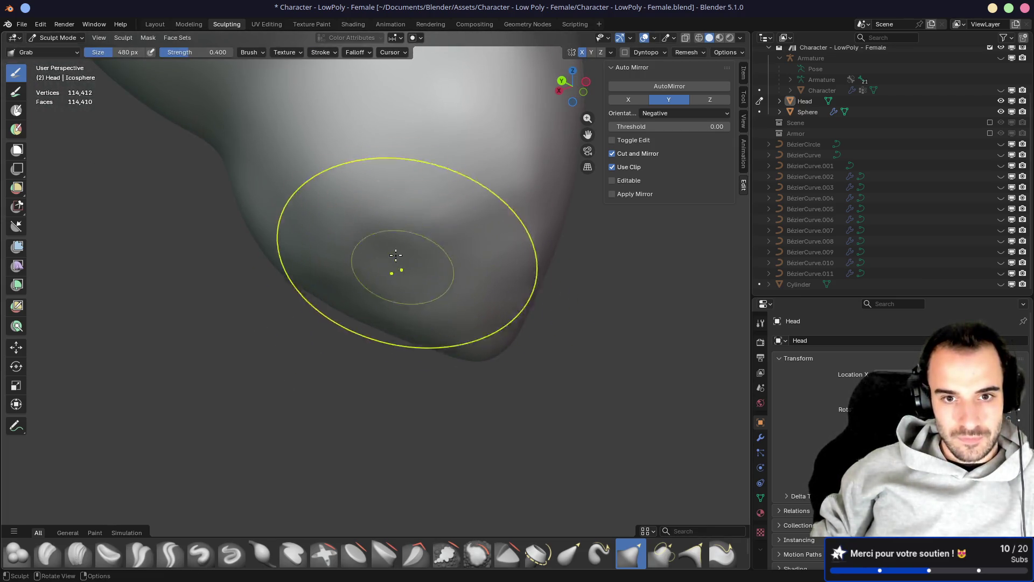
{"action": "mouse_move", "coordinate": [423, 298]}
{"action": "middle_mouse_down"}
{"action": "mouse_move", "coordinate": [370, 291]}
{"action": "mouse_move", "coordinate": [268, 307]}
{"action": "mouse_move", "coordinate": [323, 278]}
{"action": "mouse_move", "coordinate": [441, 293]}
{"action": "mouse_move", "coordinate": [268, 308]}
{"action": "middle_mouse_up"}
{"action": "mouse_move", "coordinate": [325, 290]}
{"action": "middle_mouse_down"}
{"action": "mouse_move", "coordinate": [280, 291]}
{"action": "mouse_move", "coordinate": [407, 276]}
{"action": "mouse_move", "coordinate": [374, 261]}
{"action": "mouse_move", "coordinate": [415, 268]}
{"action": "middle_mouse_up"}
{"action": "mouse_move", "coordinate": [425, 225]}
{"action": "middle_mouse_down"}
{"action": "mouse_move", "coordinate": [393, 219]}
{"action": "mouse_move", "coordinate": [471, 232]}
{"action": "middle_mouse_up"}
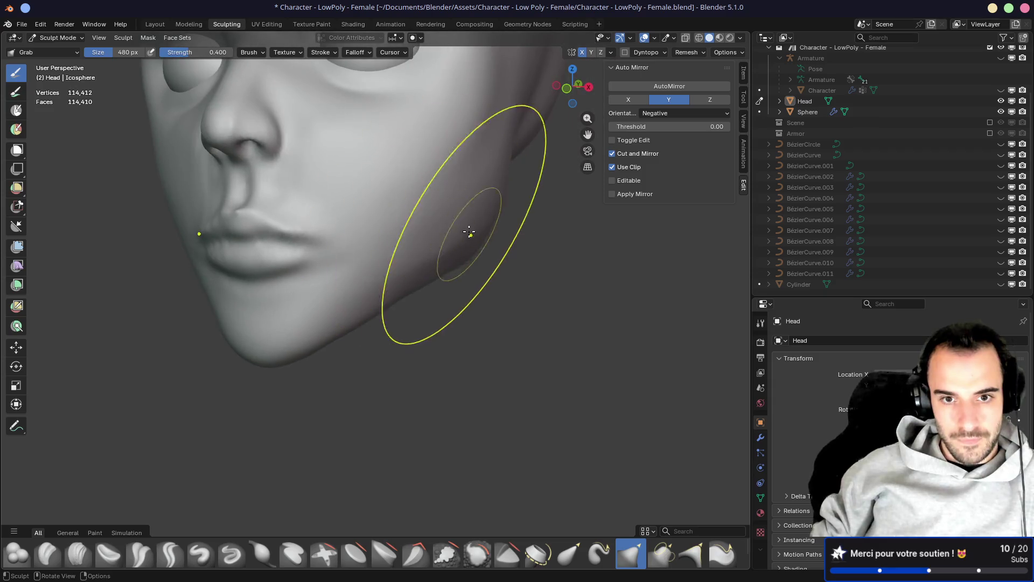
{"action": "mouse_move", "coordinate": [412, 266]}
{"action": "middle_mouse_down"}
{"action": "mouse_move", "coordinate": [469, 224]}
{"action": "mouse_move", "coordinate": [357, 228]}
{"action": "mouse_move", "coordinate": [446, 229]}
{"action": "mouse_move", "coordinate": [397, 234]}
{"action": "mouse_move", "coordinate": [438, 138]}
{"action": "mouse_move", "coordinate": [411, 231]}
{"action": "mouse_move", "coordinate": [426, 222]}
{"action": "middle_mouse_up"}
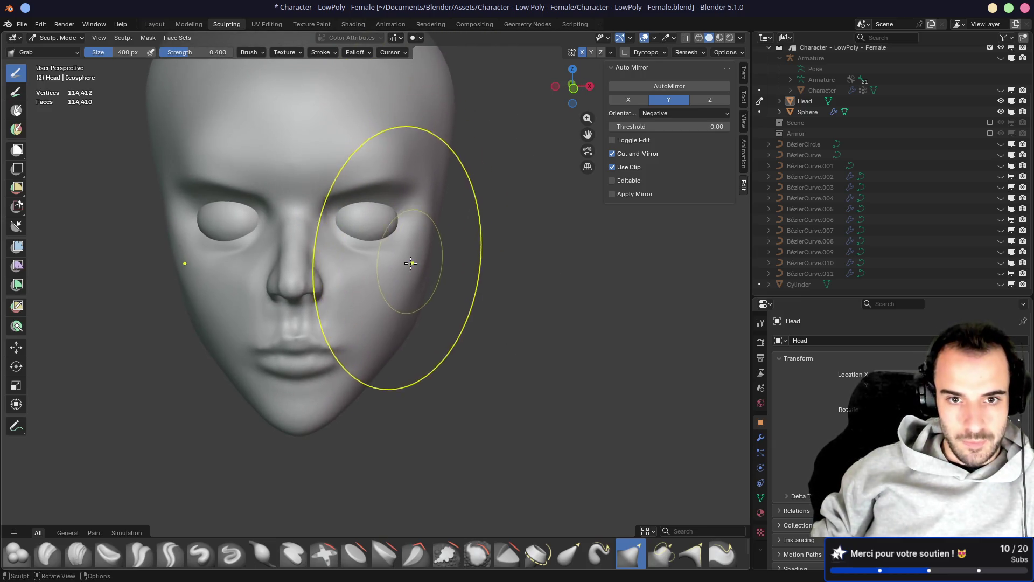
{"action": "mouse_move", "coordinate": [397, 282]}
{"action": "middle_mouse_down"}
{"action": "mouse_move", "coordinate": [289, 277]}
{"action": "mouse_move", "coordinate": [240, 172]}
{"action": "mouse_move", "coordinate": [369, 162]}
{"action": "mouse_move", "coordinate": [243, 154]}
{"action": "mouse_move", "coordinate": [322, 145]}
{"action": "mouse_move", "coordinate": [257, 172]}
{"action": "middle_mouse_up"}
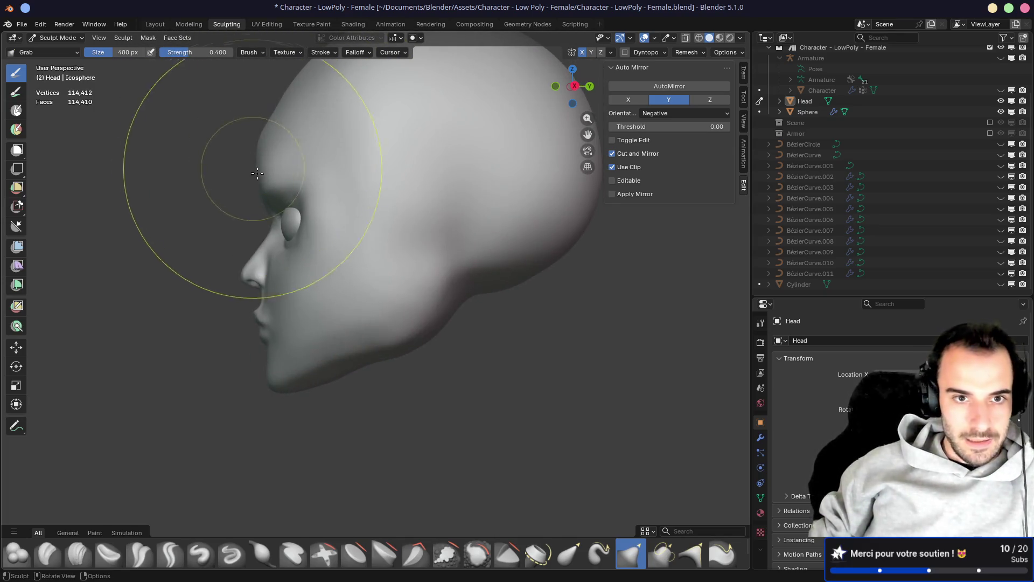
Shrink the Grab brush to 238 px to refine nose, eye and lips, then pick Crease Polish
{"action": "key", "text": "f"}
{"action": "left_click", "coordinate": [201, 115]}
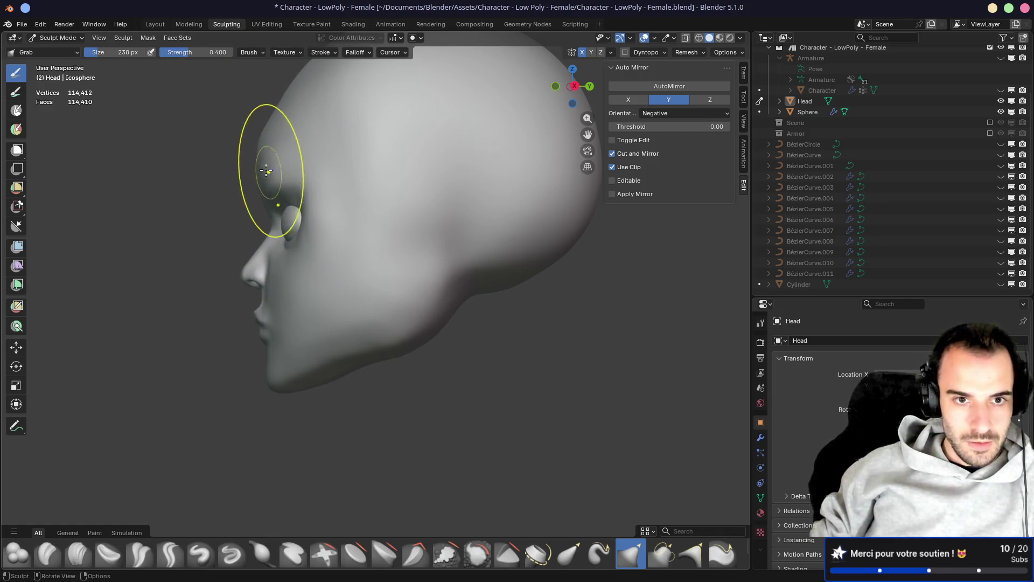
{"action": "mouse_move", "coordinate": [293, 171]}
{"action": "middle_mouse_down"}
{"action": "mouse_move", "coordinate": [397, 167]}
{"action": "mouse_move", "coordinate": [487, 178]}
{"action": "mouse_move", "coordinate": [343, 203]}
{"action": "middle_mouse_up"}
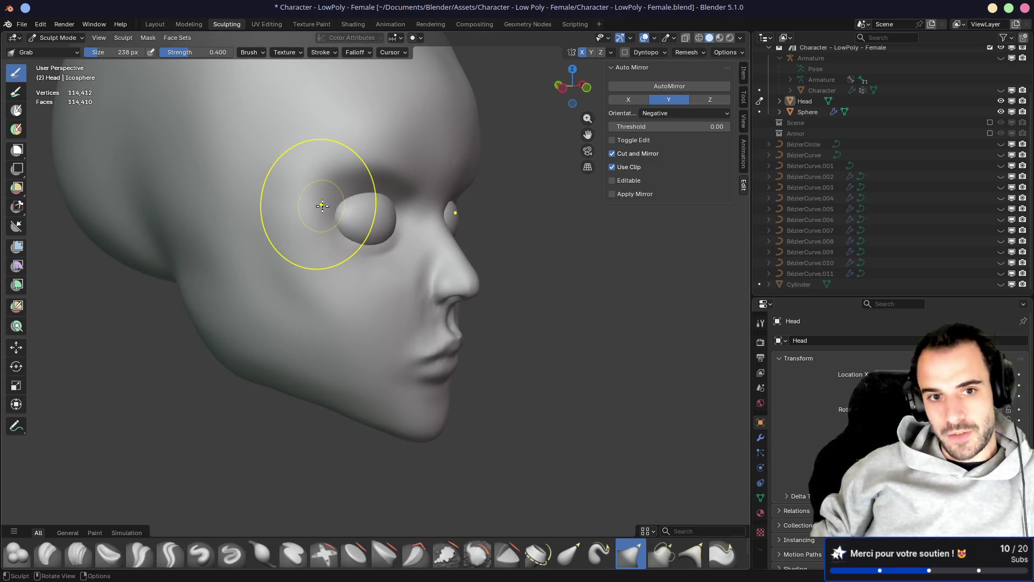
{"action": "middle_click_drag", "start_coordinate": [314, 210], "coordinate": [260, 210]}
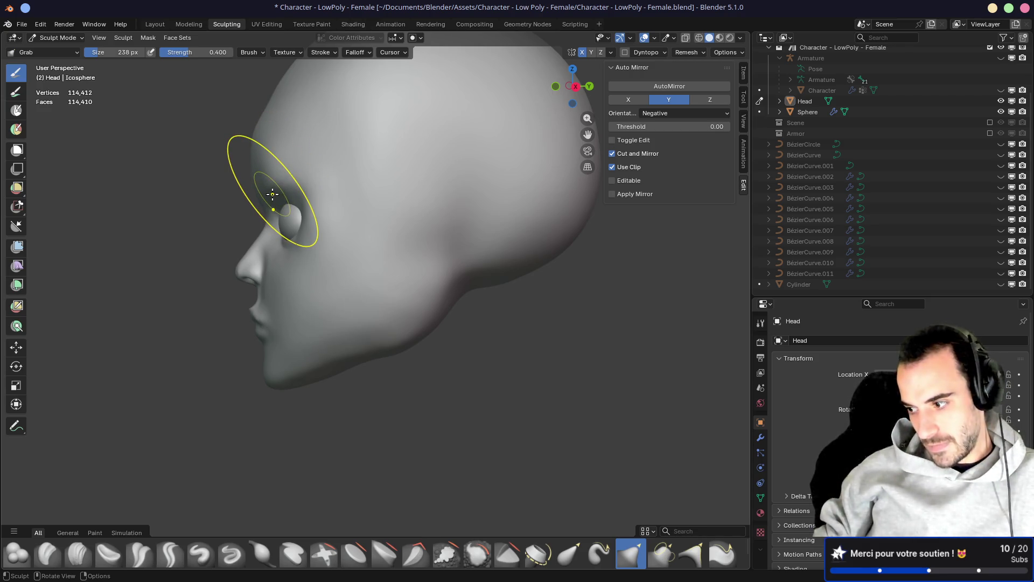
{"action": "scroll", "coordinate": [270, 231], "scroll_direction": "up", "scroll_amount": 3}
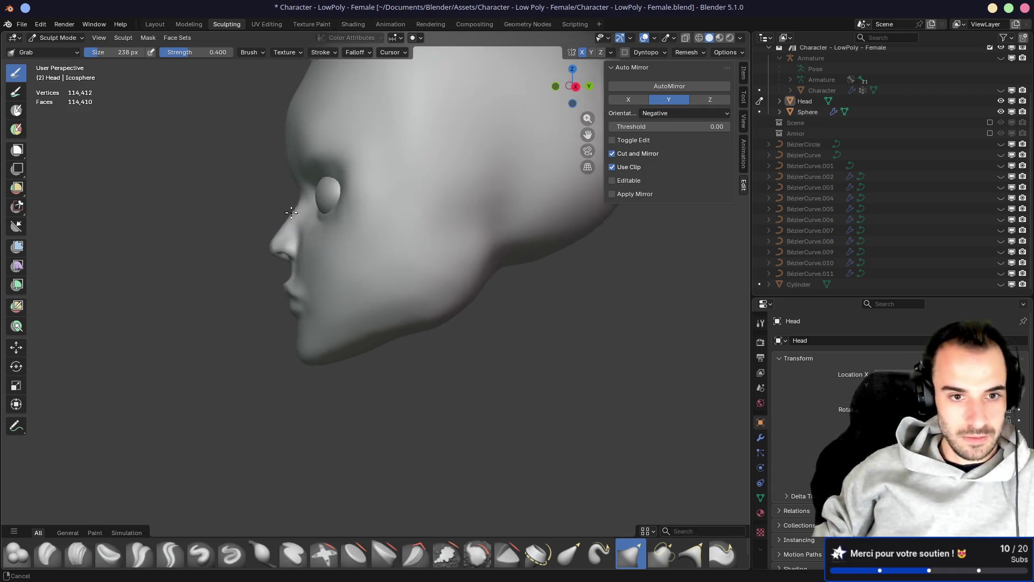
{"action": "mouse_move", "coordinate": [270, 231]}
{"action": "middle_mouse_down", "text": "shift"}
{"action": "mouse_move", "coordinate": [348, 285]}
{"action": "mouse_move", "coordinate": [418, 289]}
{"action": "mouse_move", "coordinate": [397, 254]}
{"action": "mouse_move", "coordinate": [479, 220]}
{"action": "mouse_move", "coordinate": [342, 265]}
{"action": "mouse_move", "coordinate": [414, 231]}
{"action": "mouse_move", "coordinate": [369, 312]}
{"action": "mouse_move", "coordinate": [415, 260]}
{"action": "mouse_move", "coordinate": [469, 270]}
{"action": "mouse_move", "coordinate": [432, 267]}
{"action": "mouse_move", "coordinate": [503, 250]}
{"action": "mouse_move", "coordinate": [339, 254]}
{"action": "mouse_move", "coordinate": [506, 237]}
{"action": "mouse_move", "coordinate": [439, 236]}
{"action": "mouse_move", "coordinate": [425, 270]}
{"action": "mouse_move", "coordinate": [420, 239]}
{"action": "middle_mouse_up", "text": "shift"}
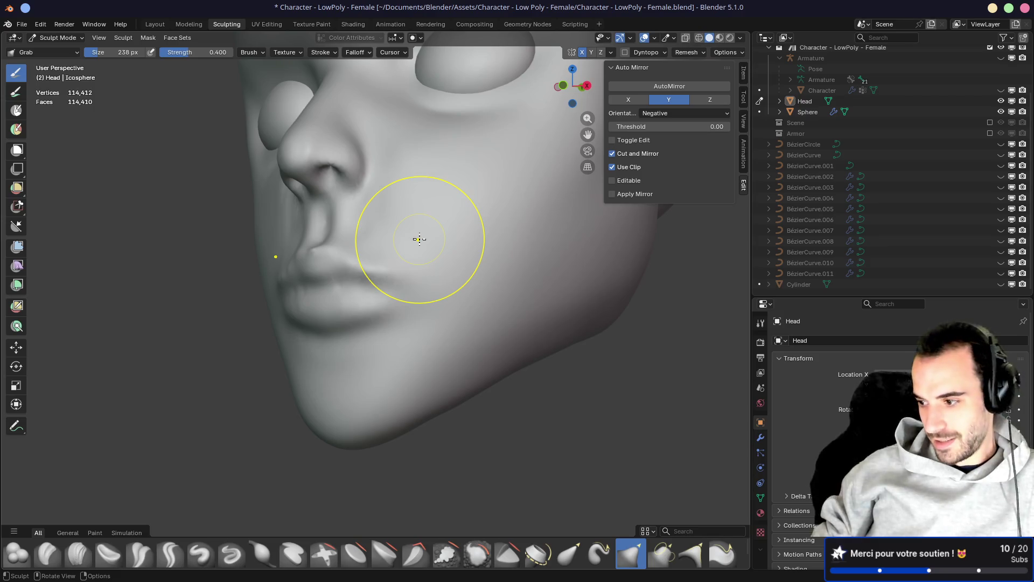
{"action": "middle_click_drag", "start_coordinate": [419, 239], "coordinate": [373, 268]}
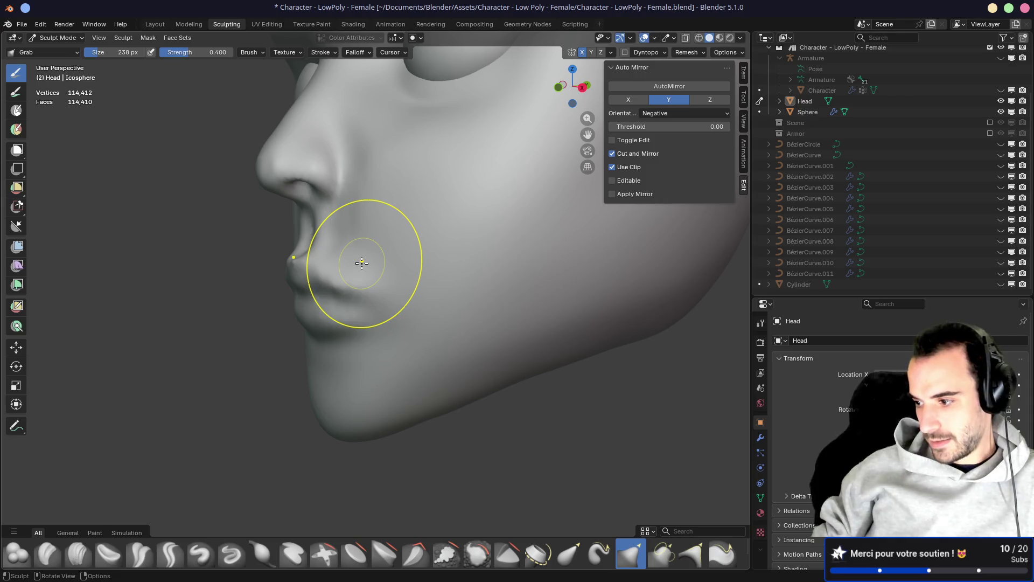
{"action": "mouse_move", "coordinate": [345, 247]}
{"action": "middle_mouse_down"}
{"action": "mouse_move", "coordinate": [422, 247]}
{"action": "mouse_move", "coordinate": [455, 300]}
{"action": "mouse_move", "coordinate": [432, 262]}
{"action": "mouse_move", "coordinate": [361, 251]}
{"action": "mouse_move", "coordinate": [358, 270]}
{"action": "mouse_move", "coordinate": [346, 266]}
{"action": "mouse_move", "coordinate": [382, 280]}
{"action": "middle_mouse_up"}
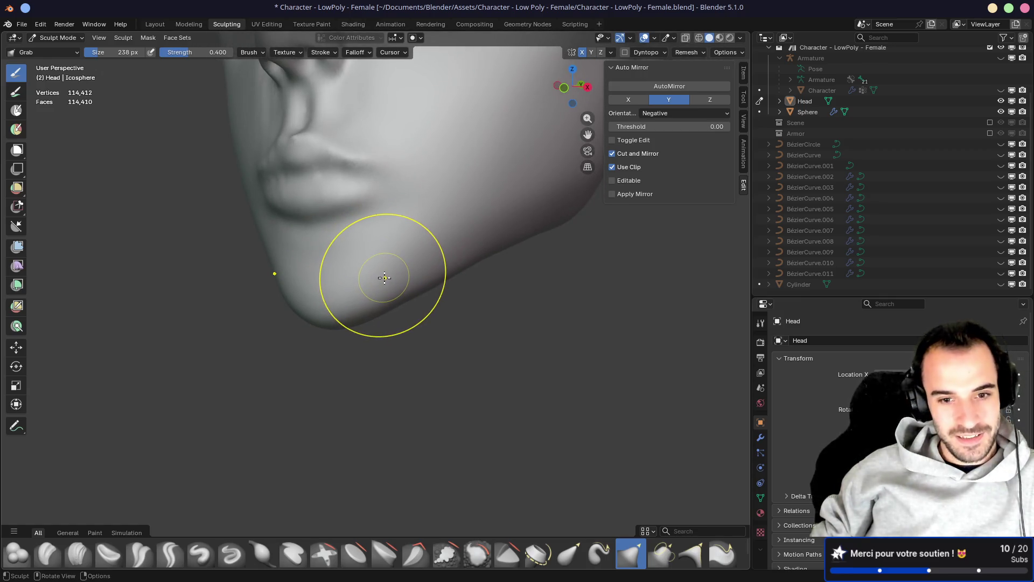
{"action": "key", "text": "shift+c"}
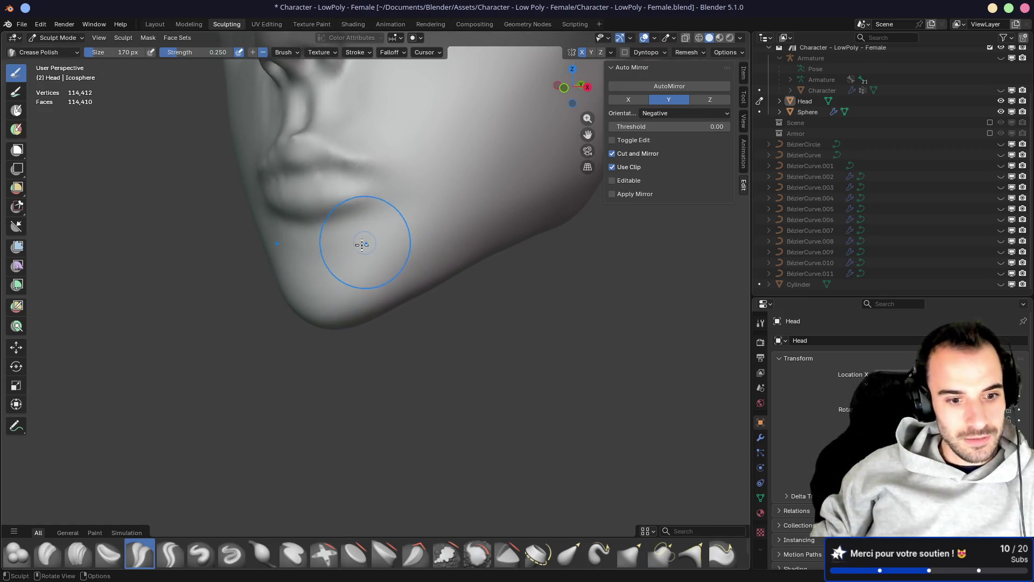
Switch to Grab, shrink it to 224 px, and reshape the lips below the mouth
{"action": "mouse_move", "coordinate": [505, 301]}
{"action": "middle_mouse_down"}
{"action": "mouse_move", "coordinate": [331, 215]}
{"action": "mouse_move", "coordinate": [455, 213]}
{"action": "mouse_move", "coordinate": [453, 227]}
{"action": "mouse_move", "coordinate": [377, 237]}
{"action": "mouse_move", "coordinate": [392, 259]}
{"action": "mouse_move", "coordinate": [511, 273]}
{"action": "mouse_move", "coordinate": [353, 272]}
{"action": "mouse_move", "coordinate": [520, 273]}
{"action": "mouse_move", "coordinate": [506, 282]}
{"action": "mouse_move", "coordinate": [422, 244]}
{"action": "mouse_move", "coordinate": [475, 254]}
{"action": "mouse_move", "coordinate": [402, 238]}
{"action": "mouse_move", "coordinate": [298, 233]}
{"action": "mouse_move", "coordinate": [478, 244]}
{"action": "mouse_move", "coordinate": [407, 249]}
{"action": "middle_mouse_up"}
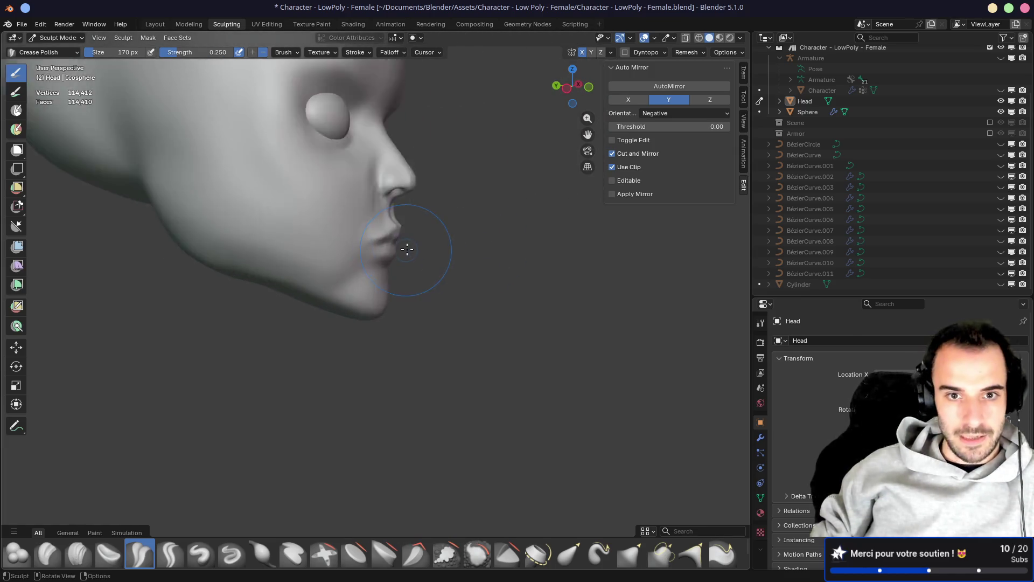
{"action": "scroll", "coordinate": [407, 249], "scroll_direction": "up", "scroll_amount": 4}
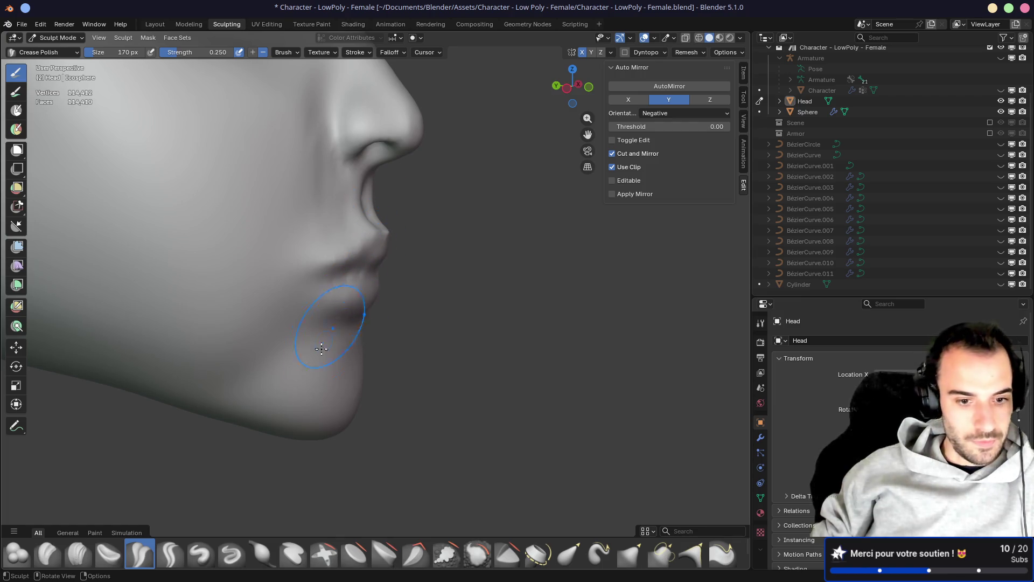
{"action": "key", "text": "g"}
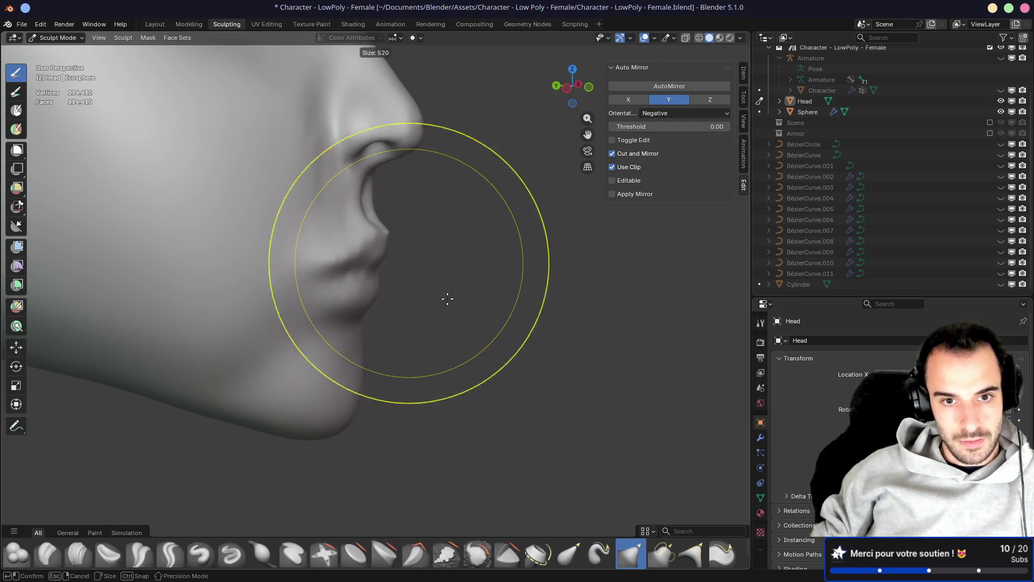
{"action": "key", "text": "f"}
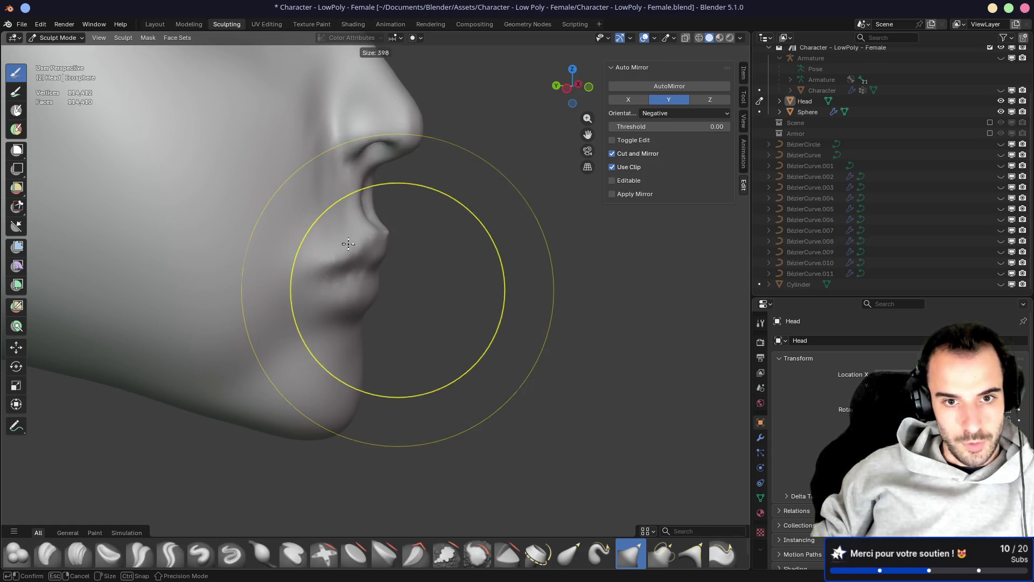
{"action": "left_click", "coordinate": [364, 274]}
{"action": "key", "text": "f"}
{"action": "left_click", "coordinate": [367, 224]}
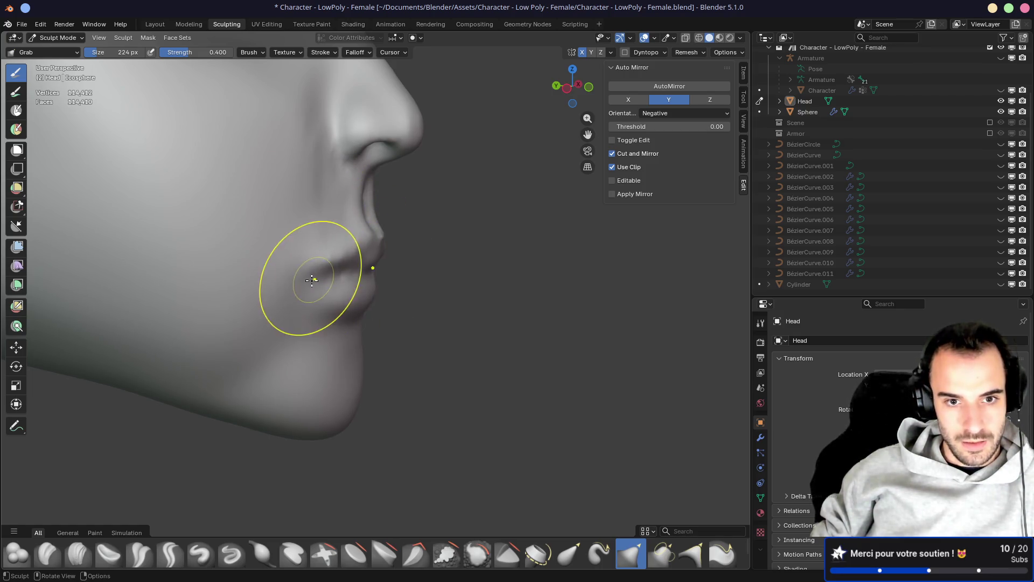
{"action": "mouse_move", "coordinate": [296, 282]}
{"action": "middle_mouse_down"}
{"action": "mouse_move", "coordinate": [342, 247]}
{"action": "mouse_move", "coordinate": [152, 247]}
{"action": "middle_mouse_up"}
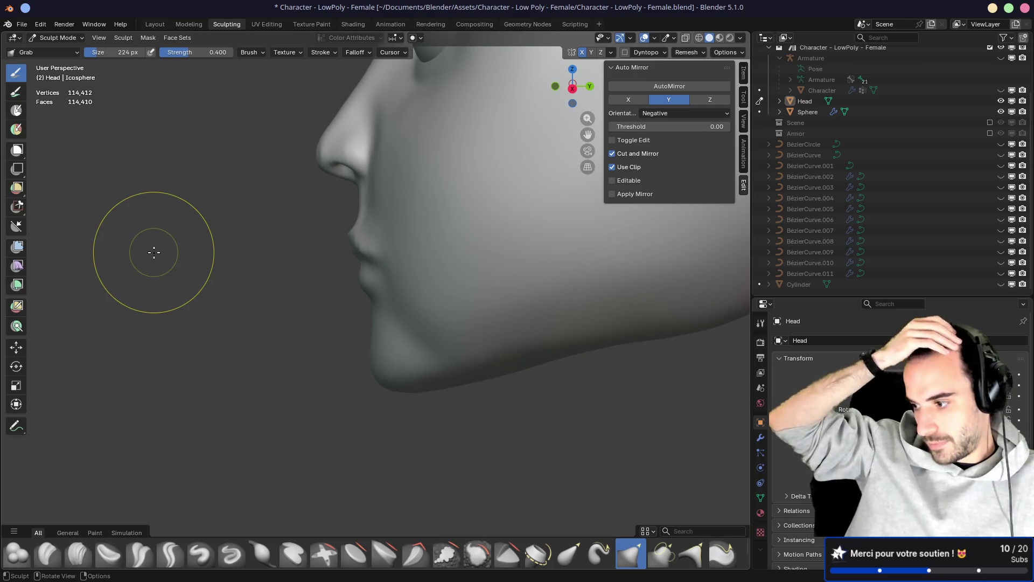
{"action": "mouse_move", "coordinate": [215, 247]}
{"action": "middle_mouse_down"}
{"action": "mouse_move", "coordinate": [308, 188]}
{"action": "mouse_move", "coordinate": [309, 175]}
{"action": "mouse_move", "coordinate": [312, 189]}
{"action": "mouse_move", "coordinate": [371, 189]}
{"action": "middle_mouse_up"}
Undo the nose dent, save the file, and unhide the hair curves in the Outliner
{"action": "key", "text": "ctrl+z"}
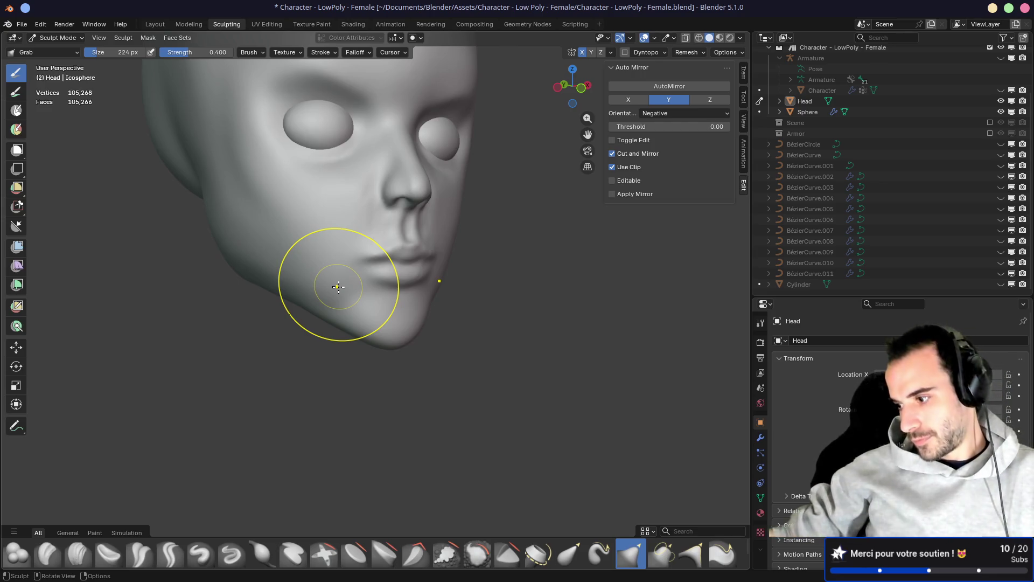
{"action": "mouse_move", "coordinate": [341, 279]}
{"action": "middle_mouse_down"}
{"action": "mouse_move", "coordinate": [316, 231]}
{"action": "mouse_move", "coordinate": [419, 238]}
{"action": "mouse_move", "coordinate": [370, 230]}
{"action": "mouse_move", "coordinate": [376, 238]}
{"action": "mouse_move", "coordinate": [178, 179]}
{"action": "mouse_move", "coordinate": [447, 217]}
{"action": "middle_mouse_up"}
{"action": "scroll", "coordinate": [341, 204], "scroll_direction": "down", "scroll_amount": 5}
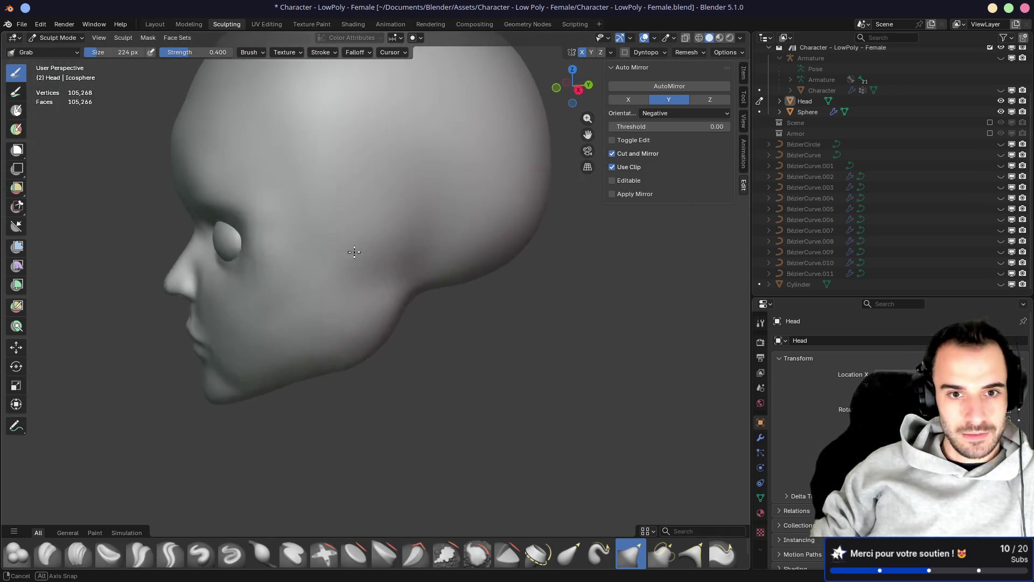
{"action": "mouse_move", "coordinate": [342, 204]}
{"action": "middle_mouse_down"}
{"action": "mouse_move", "coordinate": [378, 221]}
{"action": "mouse_move", "coordinate": [333, 233]}
{"action": "middle_mouse_up"}
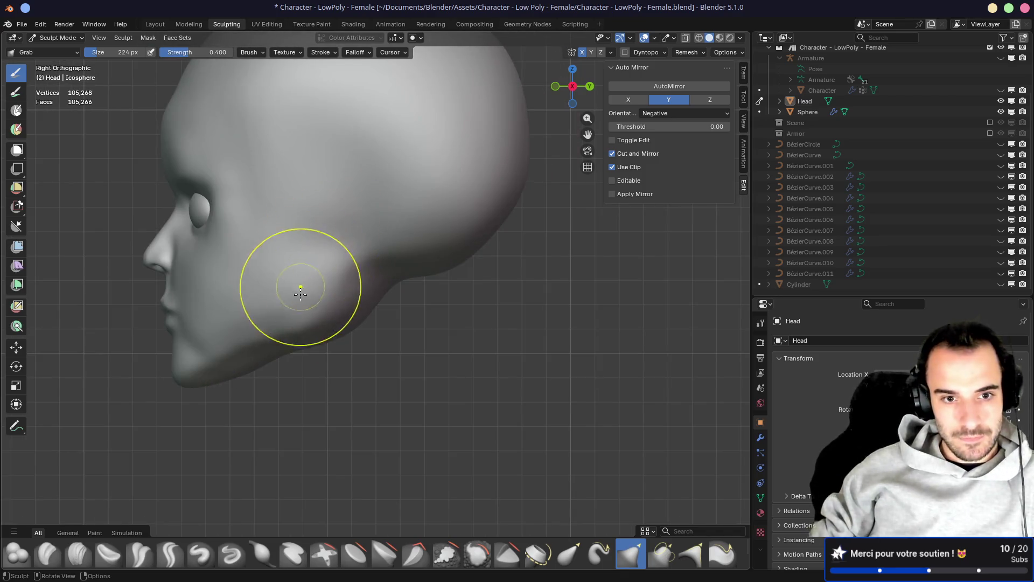
{"action": "mouse_move", "coordinate": [253, 324]}
{"action": "middle_mouse_down"}
{"action": "mouse_move", "coordinate": [363, 301]}
{"action": "mouse_move", "coordinate": [341, 278]}
{"action": "middle_mouse_up"}
{"action": "scroll", "coordinate": [362, 300], "scroll_direction": "down", "scroll_amount": 3}
{"action": "middle_click_drag", "start_coordinate": [265, 275], "coordinate": [363, 282]}
{"action": "key", "text": "ctrl+s"}
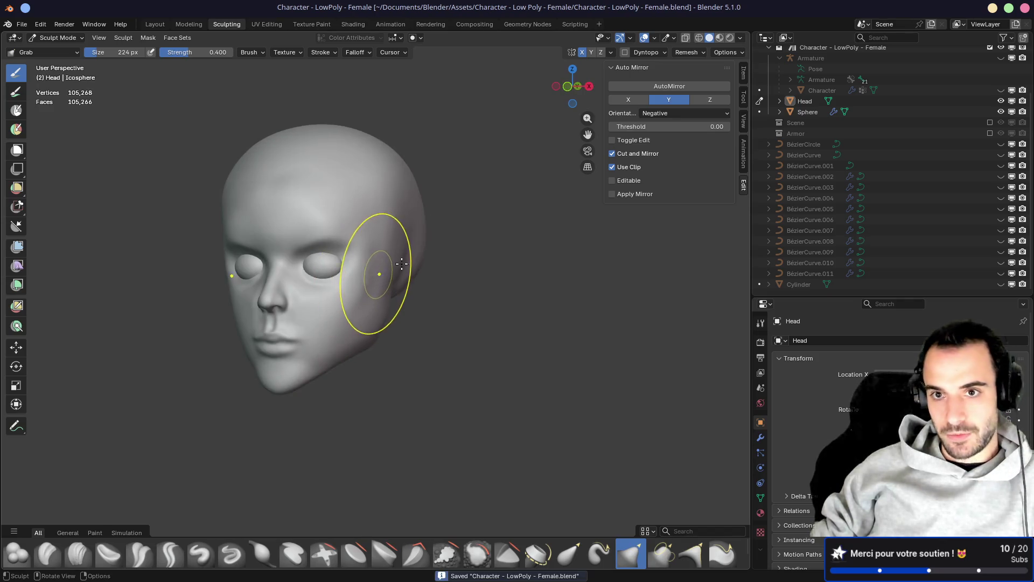
{"action": "left_click_drag", "start_coordinate": [1001, 144], "coordinate": [1009, 253]}
{"action": "mouse_move", "coordinate": [280, 215]}
{"action": "middle_mouse_down"}
{"action": "mouse_move", "coordinate": [312, 196]}
{"action": "mouse_move", "coordinate": [507, 210]}
{"action": "mouse_move", "coordinate": [258, 206]}
{"action": "mouse_move", "coordinate": [491, 220]}
{"action": "middle_mouse_up"}
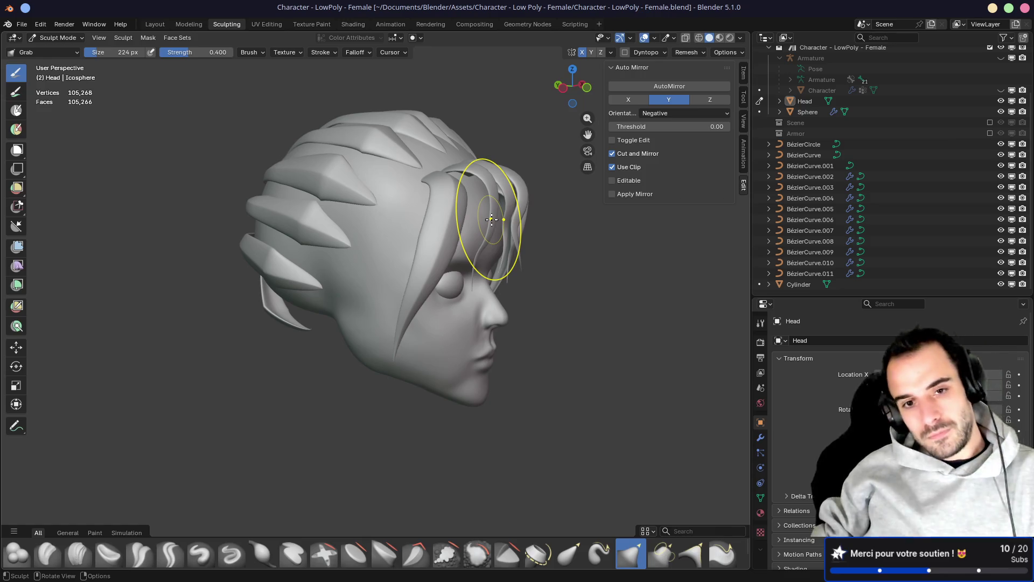
{"action": "mouse_move", "coordinate": [548, 235]}
{"action": "middle_mouse_down"}
{"action": "mouse_move", "coordinate": [468, 178]}
{"action": "mouse_move", "coordinate": [393, 183]}
{"action": "mouse_move", "coordinate": [435, 215]}
{"action": "mouse_move", "coordinate": [462, 218]}
{"action": "mouse_move", "coordinate": [464, 193]}
{"action": "mouse_move", "coordinate": [517, 192]}
{"action": "mouse_move", "coordinate": [375, 186]}
{"action": "middle_mouse_up"}
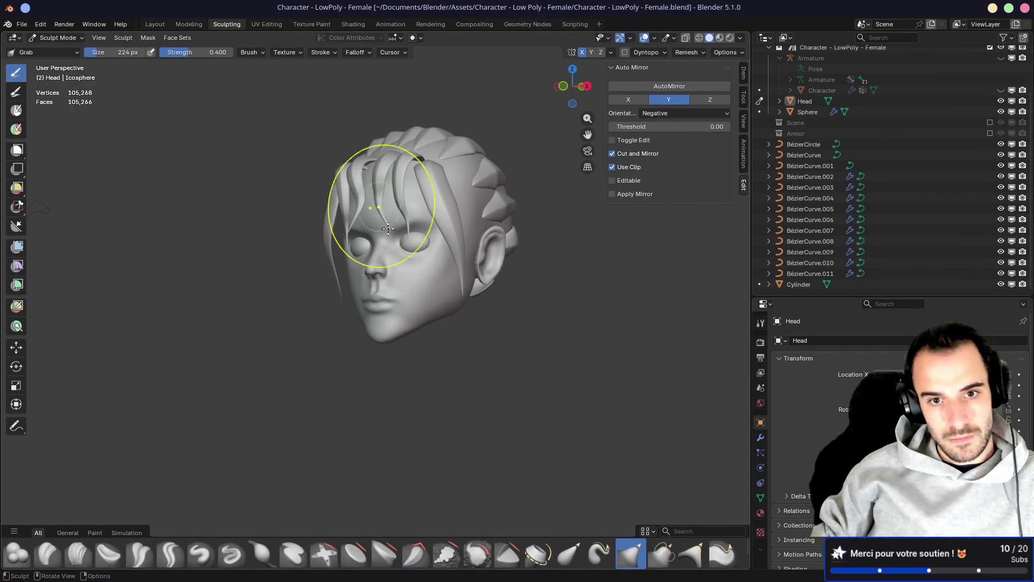
{"action": "scroll", "coordinate": [404, 212], "scroll_direction": "up", "scroll_amount": 6}
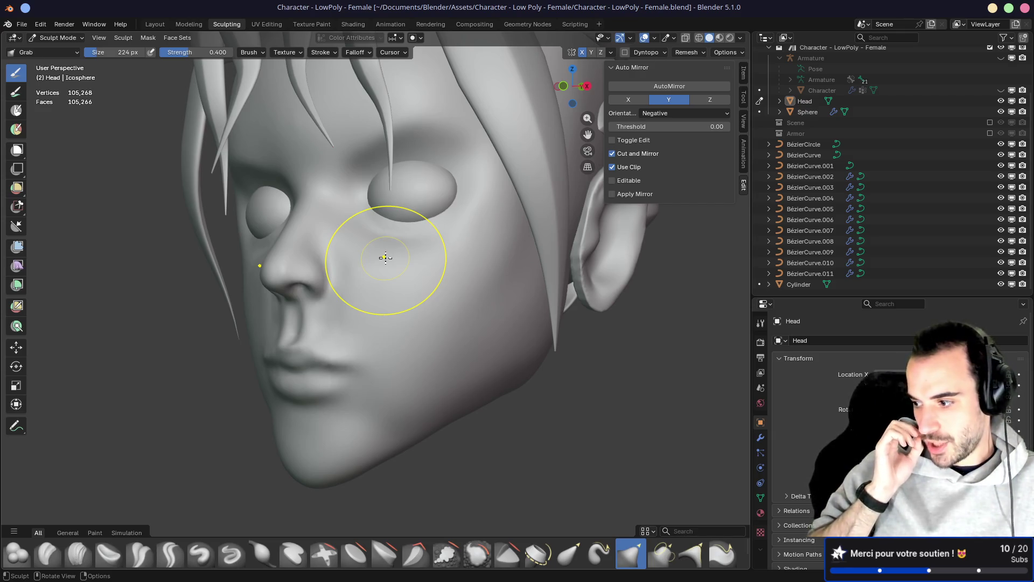
Resize the Grab brush to 132 px, then to 194 px
{"action": "middle_click_drag", "start_coordinate": [409, 211], "coordinate": [416, 203]}
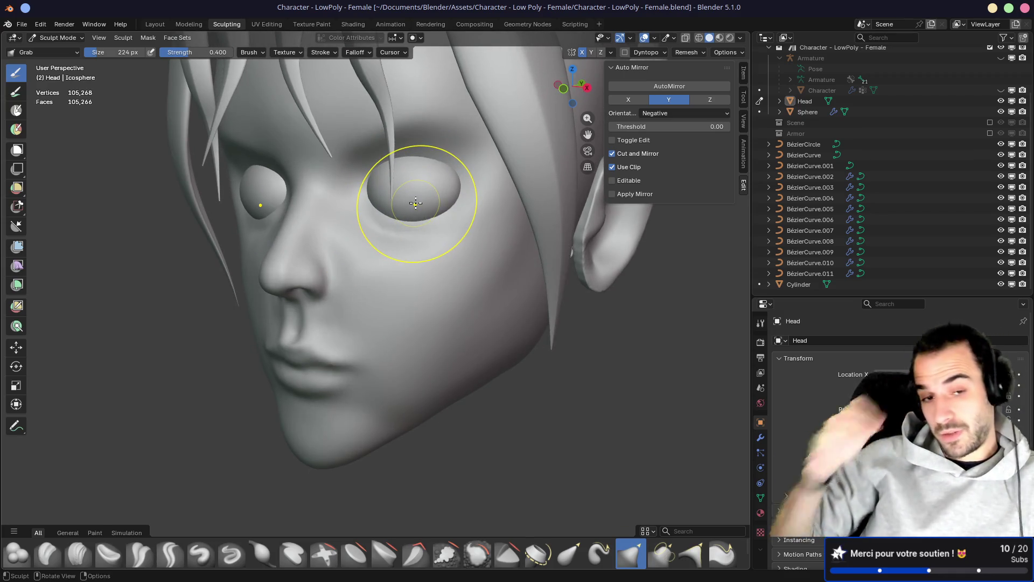
{"action": "key", "text": "f"}
{"action": "left_click", "coordinate": [364, 199]}
{"action": "middle_click_drag", "start_coordinate": [364, 198], "coordinate": [403, 219]}
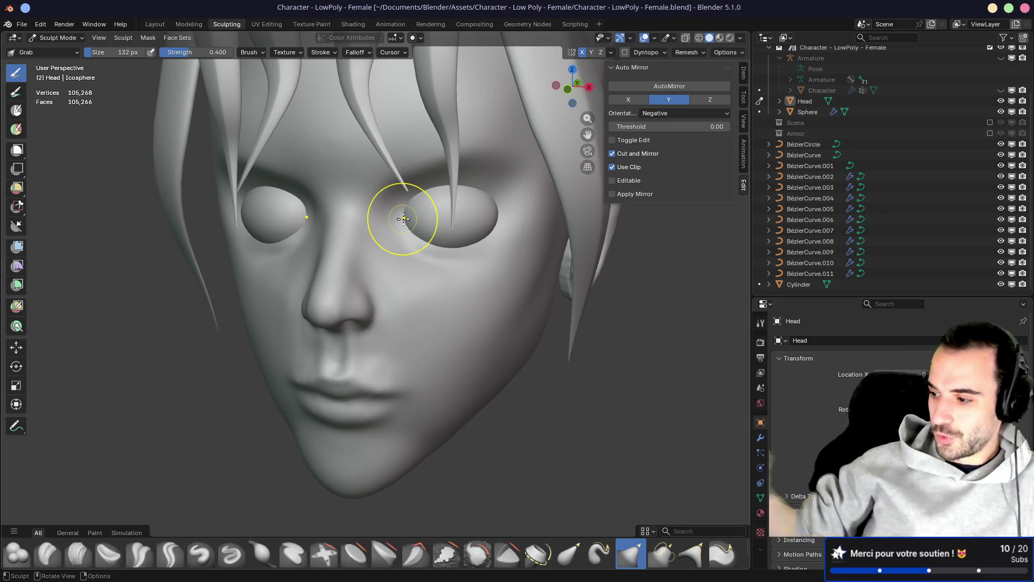
{"action": "key", "text": "f"}
{"action": "left_click", "coordinate": [401, 236]}
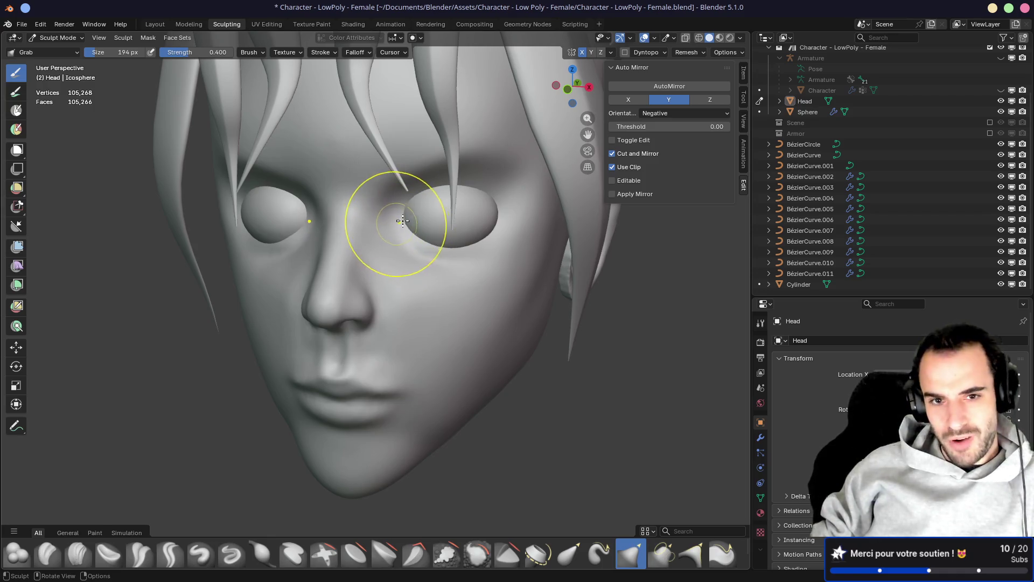
Orbit and zoom around the nose, eye and ear to inspect the eye sockets
{"action": "scroll", "coordinate": [396, 221], "scroll_direction": "up", "scroll_amount": 8}
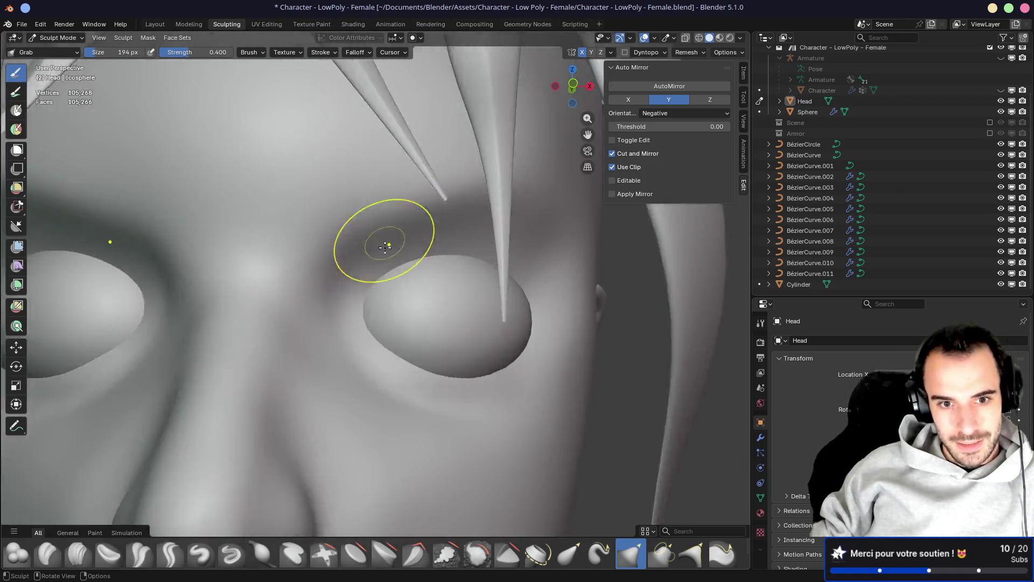
{"action": "mouse_move", "coordinate": [385, 248]}
{"action": "middle_mouse_down"}
{"action": "mouse_move", "coordinate": [334, 270]}
{"action": "mouse_move", "coordinate": [379, 302]}
{"action": "mouse_move", "coordinate": [477, 281]}
{"action": "mouse_move", "coordinate": [340, 271]}
{"action": "mouse_move", "coordinate": [395, 289]}
{"action": "mouse_move", "coordinate": [350, 291]}
{"action": "mouse_move", "coordinate": [381, 295]}
{"action": "mouse_move", "coordinate": [432, 280]}
{"action": "mouse_move", "coordinate": [404, 258]}
{"action": "mouse_move", "coordinate": [426, 281]}
{"action": "middle_mouse_up"}
{"action": "scroll", "coordinate": [380, 302], "scroll_direction": "down", "scroll_amount": 6}
{"action": "scroll", "coordinate": [381, 295], "scroll_direction": "down", "scroll_amount": 4}
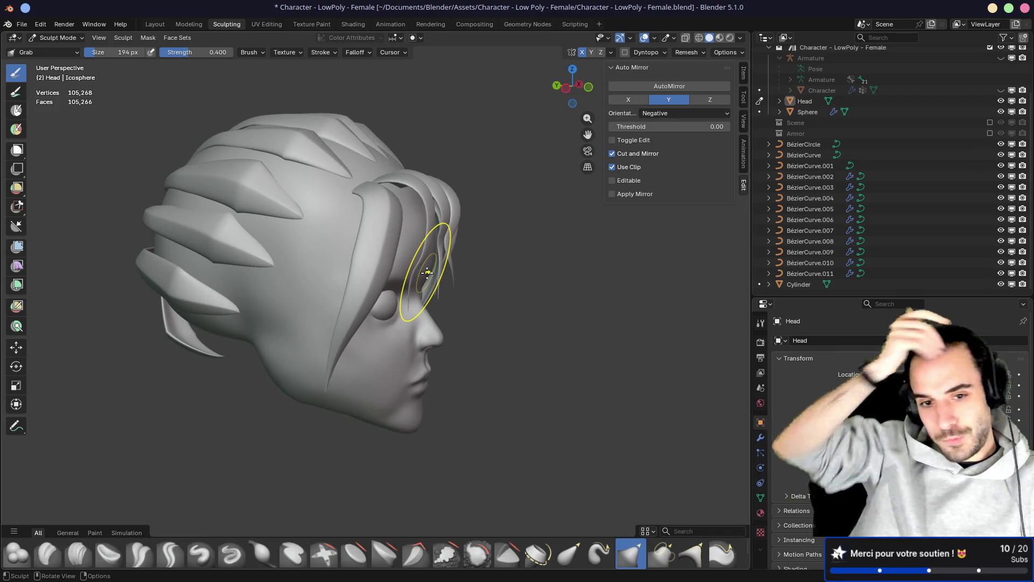
{"action": "mouse_move", "coordinate": [420, 284]}
{"action": "middle_mouse_down"}
{"action": "mouse_move", "coordinate": [464, 296]}
{"action": "mouse_move", "coordinate": [369, 289]}
{"action": "mouse_move", "coordinate": [444, 295]}
{"action": "mouse_move", "coordinate": [397, 307]}
{"action": "mouse_move", "coordinate": [418, 231]}
{"action": "mouse_move", "coordinate": [466, 256]}
{"action": "mouse_move", "coordinate": [362, 247]}
{"action": "mouse_move", "coordinate": [561, 261]}
{"action": "mouse_move", "coordinate": [478, 254]}
{"action": "middle_mouse_up"}
{"action": "scroll", "coordinate": [443, 295], "scroll_direction": "up", "scroll_amount": 2}
{"action": "scroll", "coordinate": [376, 196], "scroll_direction": "up", "scroll_amount": 2}
{"action": "scroll", "coordinate": [311, 238], "scroll_direction": "up", "scroll_amount": 2}
{"action": "mouse_move", "coordinate": [311, 239]}
{"action": "middle_mouse_down"}
{"action": "mouse_move", "coordinate": [448, 290]}
{"action": "mouse_move", "coordinate": [484, 259]}
{"action": "mouse_move", "coordinate": [415, 235]}
{"action": "mouse_move", "coordinate": [362, 243]}
{"action": "mouse_move", "coordinate": [493, 272]}
{"action": "middle_mouse_up"}
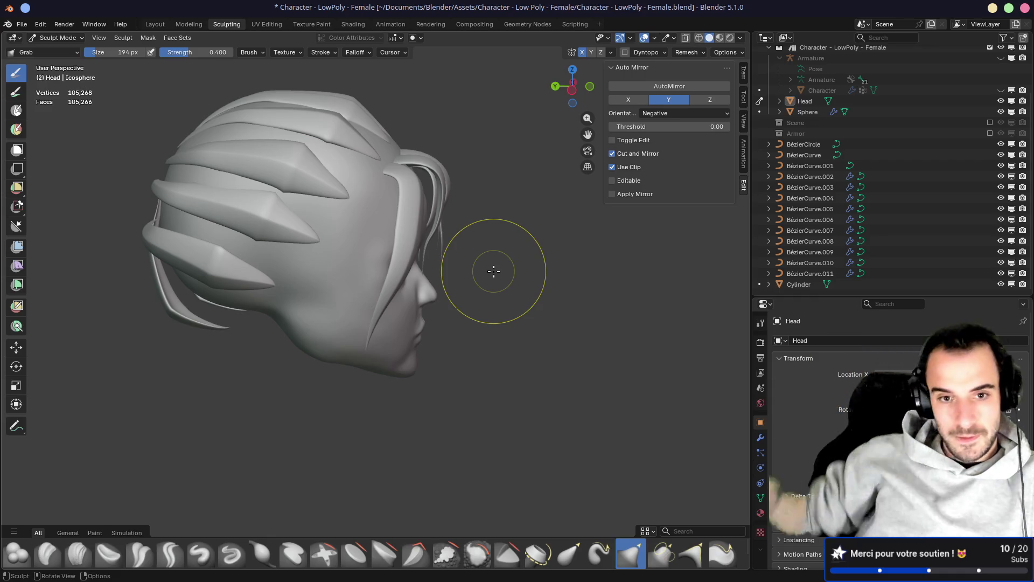
{"action": "mouse_move", "coordinate": [520, 270]}
{"action": "middle_mouse_down"}
{"action": "mouse_move", "coordinate": [416, 293]}
{"action": "mouse_move", "coordinate": [428, 231]}
{"action": "mouse_move", "coordinate": [374, 219]}
{"action": "mouse_move", "coordinate": [543, 230]}
{"action": "middle_mouse_up"}
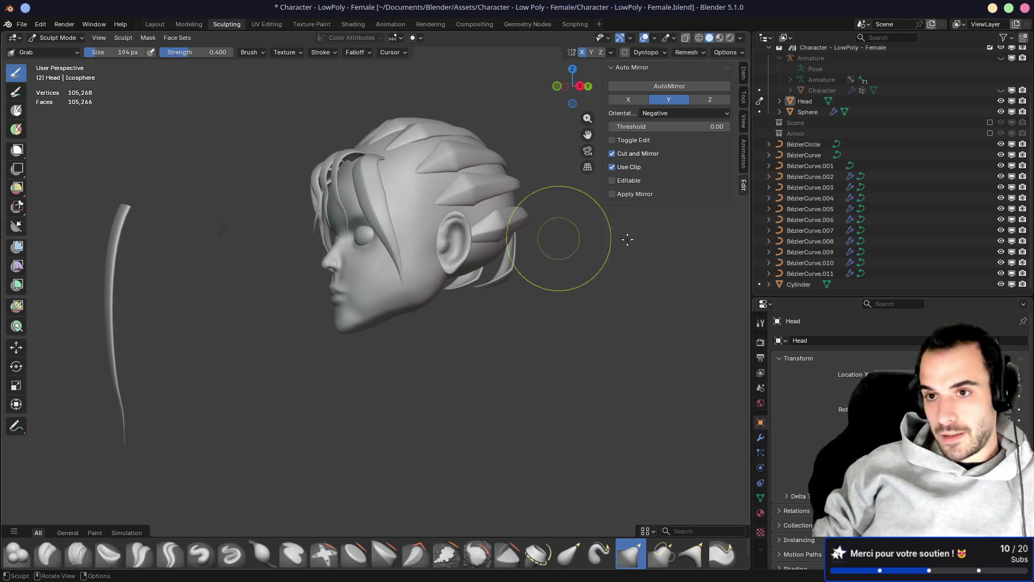
Re-enable the Armor and Scene collections and view the head from the front
{"action": "left_click", "coordinate": [991, 133]}
{"action": "left_click", "coordinate": [991, 122]}
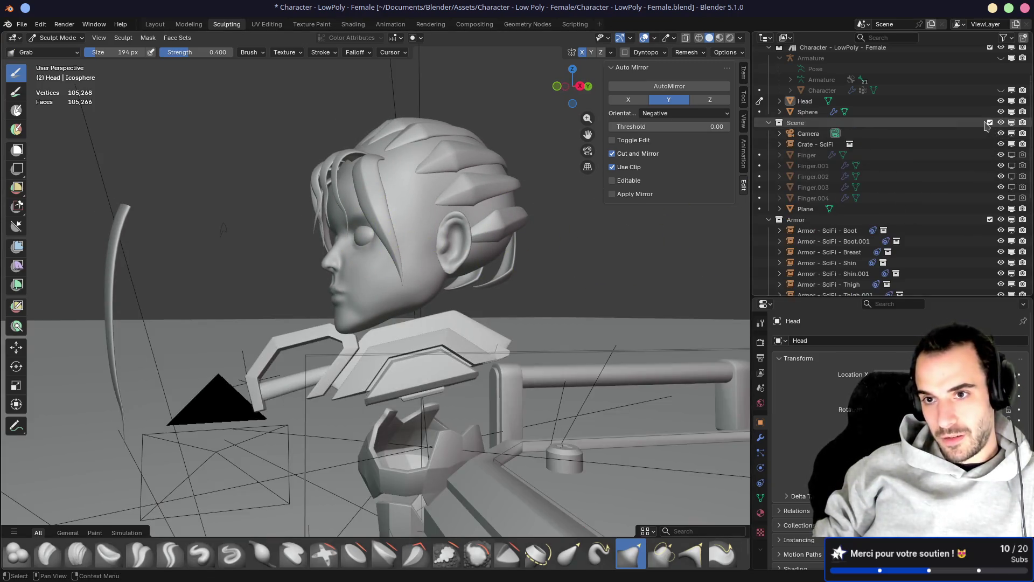
{"action": "mouse_move", "coordinate": [434, 275]}
{"action": "middle_mouse_down"}
{"action": "mouse_move", "coordinate": [524, 268]}
{"action": "mouse_move", "coordinate": [453, 287]}
{"action": "mouse_move", "coordinate": [463, 288]}
{"action": "mouse_move", "coordinate": [455, 277]}
{"action": "mouse_move", "coordinate": [288, 329]}
{"action": "mouse_move", "coordinate": [345, 291]}
{"action": "middle_mouse_up"}
{"action": "scroll", "coordinate": [524, 267], "scroll_direction": "down", "scroll_amount": 3}
{"action": "scroll", "coordinate": [494, 277], "scroll_direction": "up", "scroll_amount": 3}
{"action": "scroll", "coordinate": [455, 276], "scroll_direction": "down", "scroll_amount": 3}
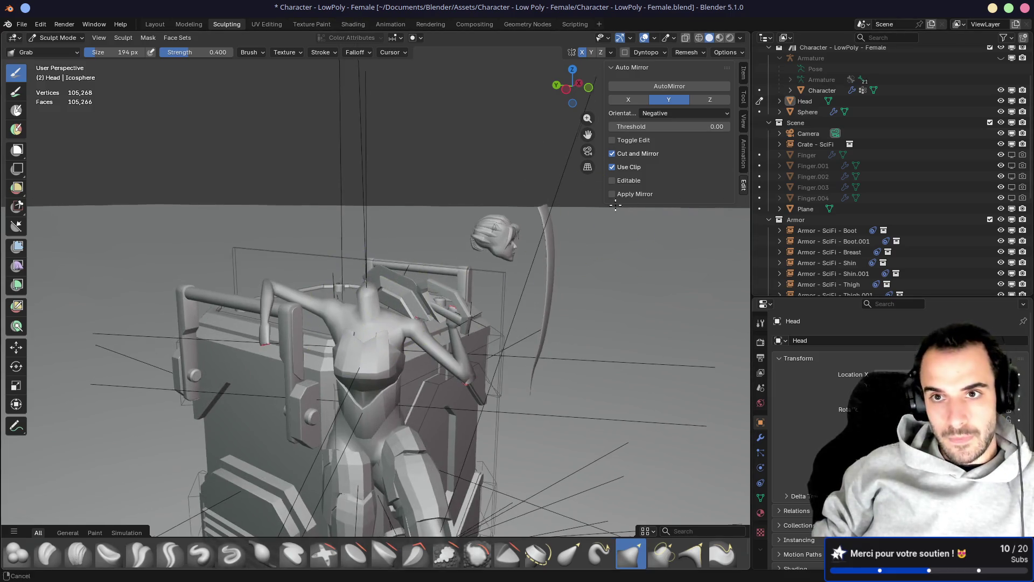
{"action": "scroll", "coordinate": [485, 269], "scroll_direction": "up", "scroll_amount": 2}
Switch to Material Preview shading and orbit so the crate sits behind the character
{"action": "left_click", "coordinate": [720, 38]}
{"action": "mouse_move", "coordinate": [506, 269]}
{"action": "middle_mouse_down"}
{"action": "mouse_move", "coordinate": [571, 264]}
{"action": "mouse_move", "coordinate": [506, 264]}
{"action": "middle_mouse_up"}
{"action": "scroll", "coordinate": [434, 217], "scroll_direction": "up", "scroll_amount": 3}
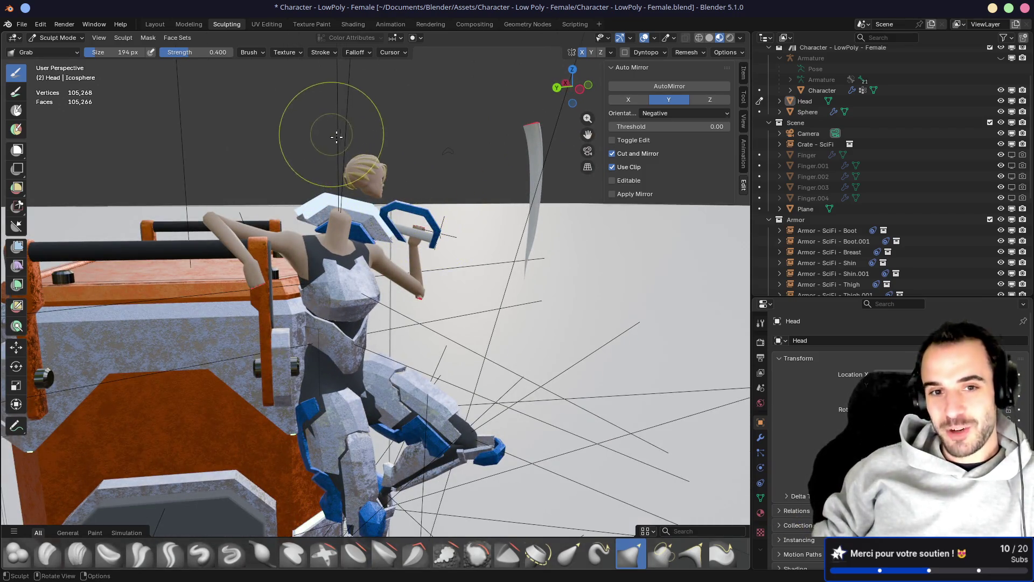
{"action": "mouse_move", "coordinate": [371, 164]}
{"action": "middle_mouse_down"}
{"action": "mouse_move", "coordinate": [452, 164]}
{"action": "mouse_move", "coordinate": [463, 168]}
{"action": "mouse_move", "coordinate": [455, 197]}
{"action": "middle_mouse_up"}
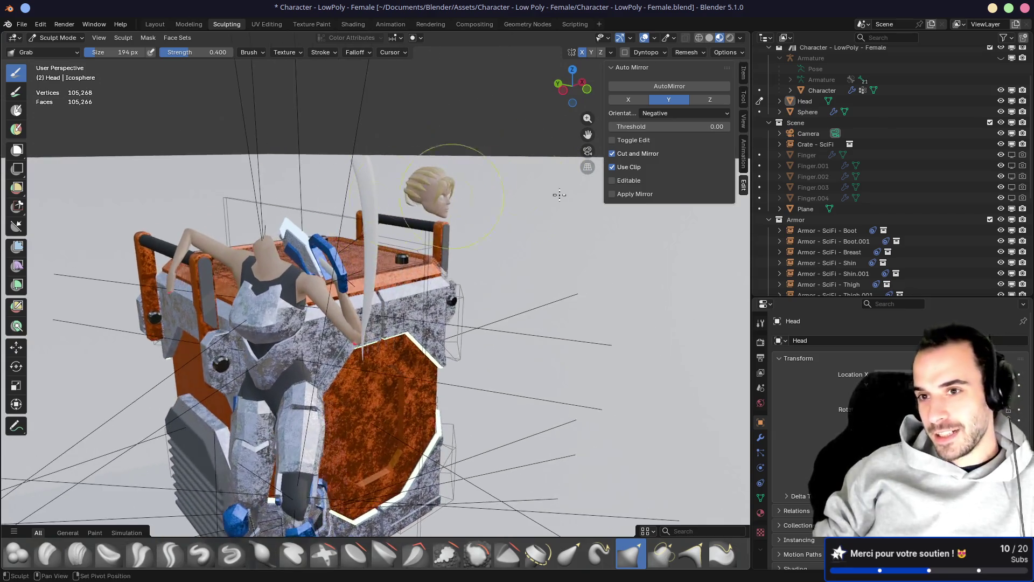
Select the Head object and move to the Layout workspace, framing body and crate
{"action": "left_click", "coordinate": [805, 101]}
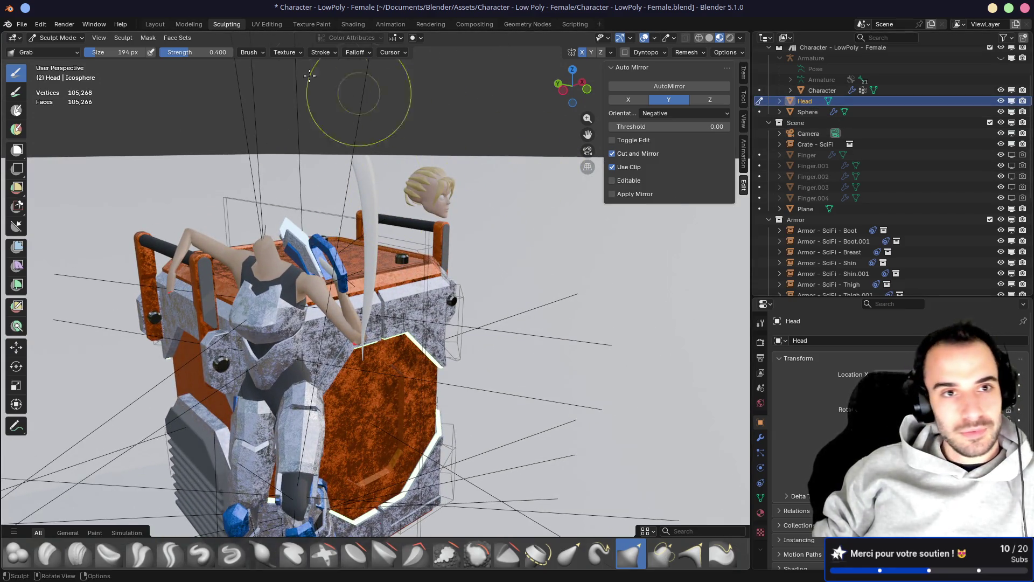
{"action": "left_click", "coordinate": [155, 24]}
{"action": "scroll", "coordinate": [351, 210], "scroll_direction": "down", "scroll_amount": 3}
{"action": "scroll", "coordinate": [350, 210], "scroll_direction": "down", "scroll_amount": 3}
{"action": "mouse_move", "coordinate": [350, 209]}
{"action": "middle_mouse_down"}
{"action": "mouse_move", "coordinate": [220, 283]}
{"action": "mouse_move", "coordinate": [426, 292]}
{"action": "middle_mouse_up"}
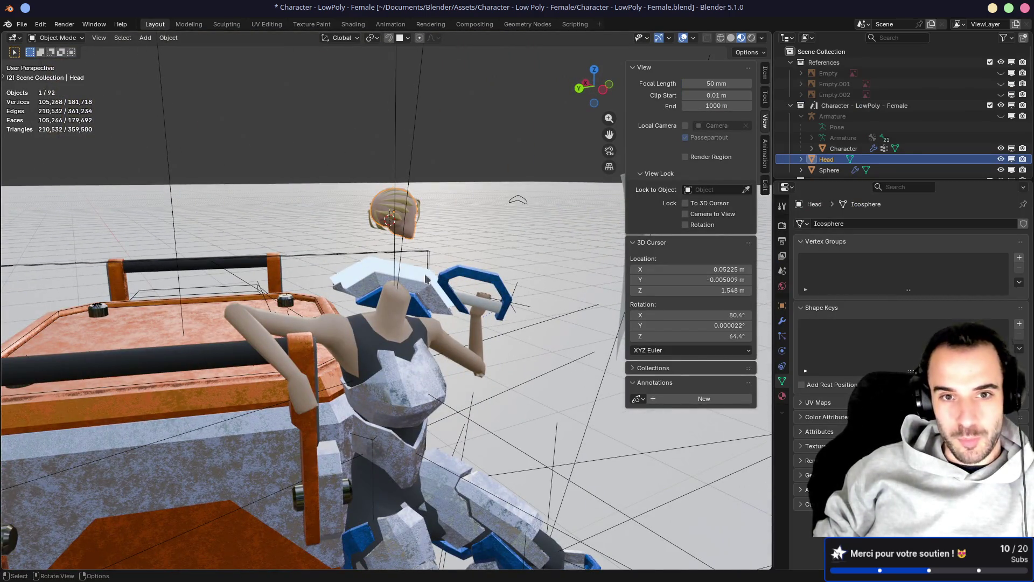
{"action": "key", "text": "g"}
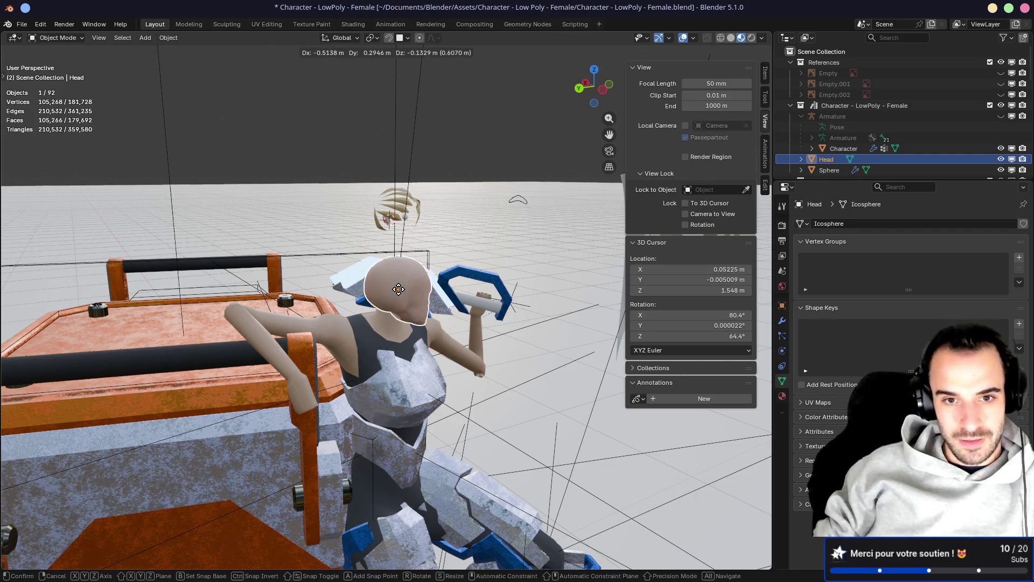
{"action": "key", "text": "Escape"}
{"action": "mouse_move", "coordinate": [470, 235]}
{"action": "middle_mouse_down"}
{"action": "mouse_move", "coordinate": [377, 269]}
{"action": "mouse_move", "coordinate": [458, 305]}
{"action": "mouse_move", "coordinate": [442, 297]}
{"action": "mouse_move", "coordinate": [457, 283]}
{"action": "middle_mouse_up"}
{"action": "key", "text": "g"}
{"action": "left_click", "coordinate": [458, 305]}
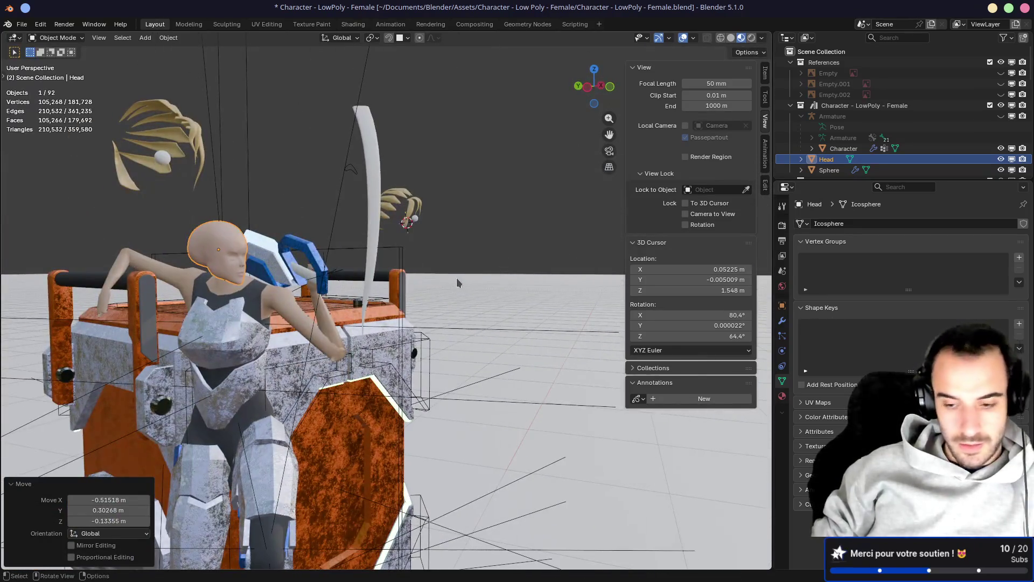
{"action": "key", "text": "KP_1"}
{"action": "key", "text": "ctrl+z"}
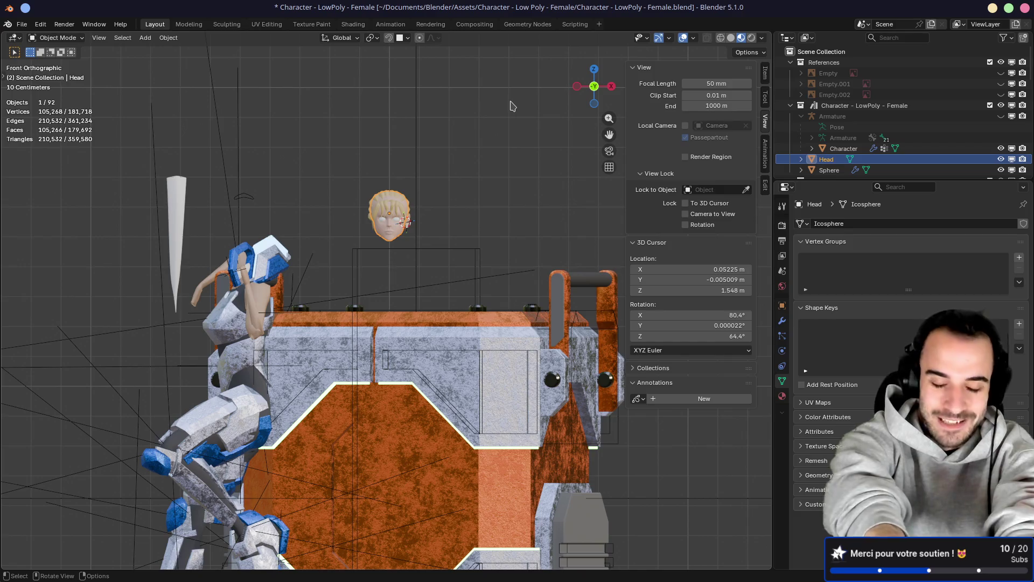
{"action": "mouse_move", "coordinate": [468, 338]}
{"action": "middle_mouse_down"}
{"action": "mouse_move", "coordinate": [464, 282]}
{"action": "mouse_move", "coordinate": [517, 293]}
{"action": "mouse_move", "coordinate": [502, 318]}
{"action": "middle_mouse_up"}
Save the character file and open 'Assignment - Low Poly Character' from Open Recent
{"action": "key", "text": "ctrl+s"}
{"action": "left_click", "coordinate": [22, 24]}
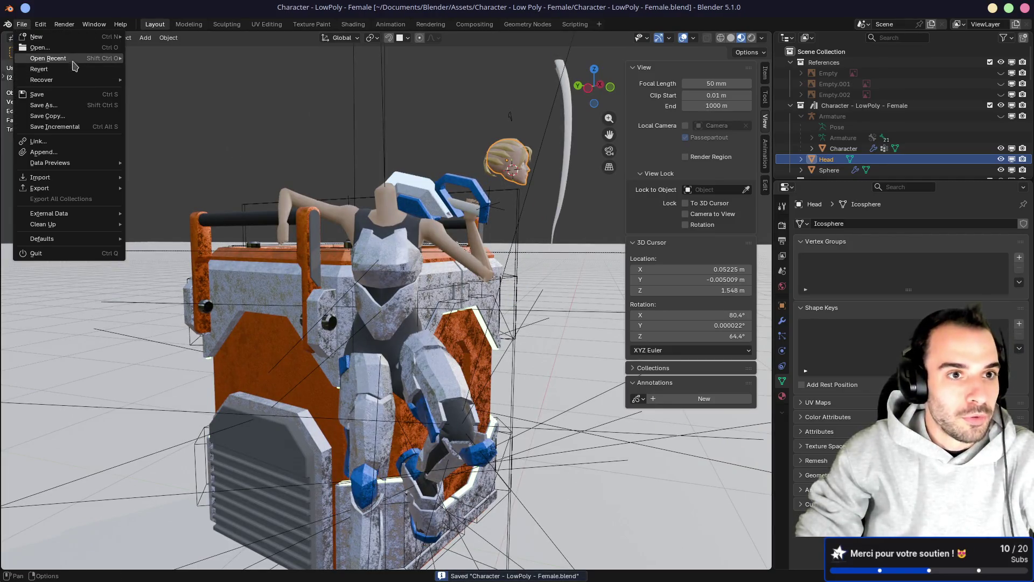
{"action": "mouse_move", "coordinate": [73, 61]}
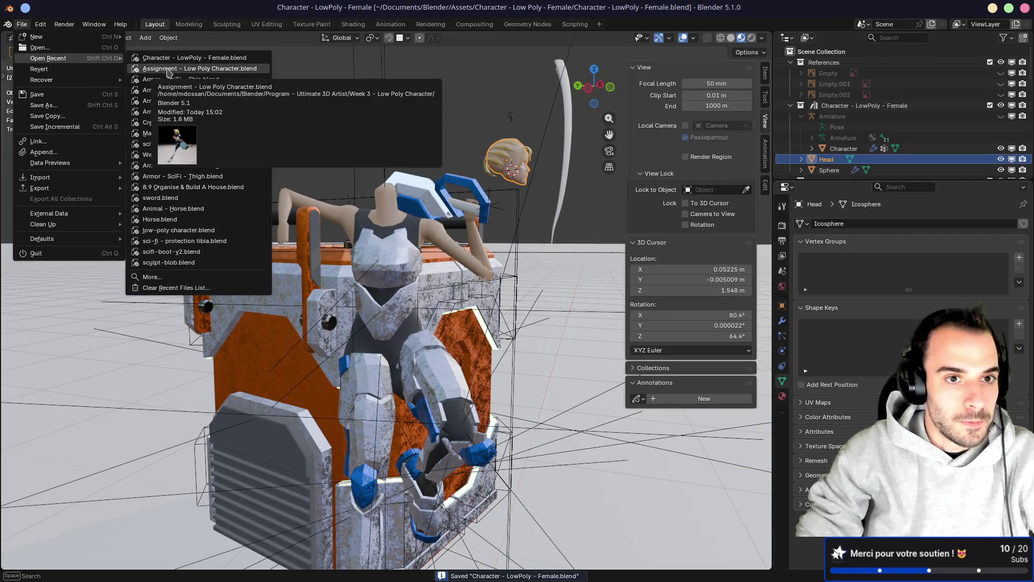
{"action": "left_click", "coordinate": [169, 70]}
{"action": "mouse_move", "coordinate": [539, 232]}
{"action": "middle_mouse_down"}
{"action": "mouse_move", "coordinate": [433, 231]}
{"action": "mouse_move", "coordinate": [445, 248]}
{"action": "middle_mouse_up"}
Switch to Rendered shading and play, then stop, the character's animation
{"action": "left_click", "coordinate": [739, 37]}
{"action": "key", "text": "space"}
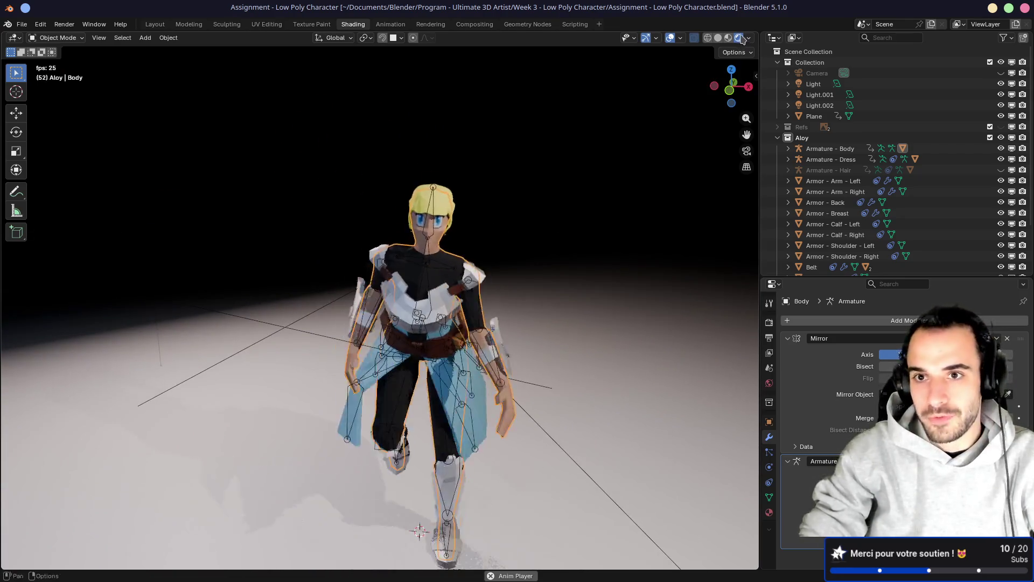
{"action": "key", "text": "space"}
{"action": "scroll", "coordinate": [490, 233], "scroll_direction": "up", "scroll_amount": 5}
{"action": "middle_click_drag", "start_coordinate": [491, 233], "coordinate": [415, 237]}
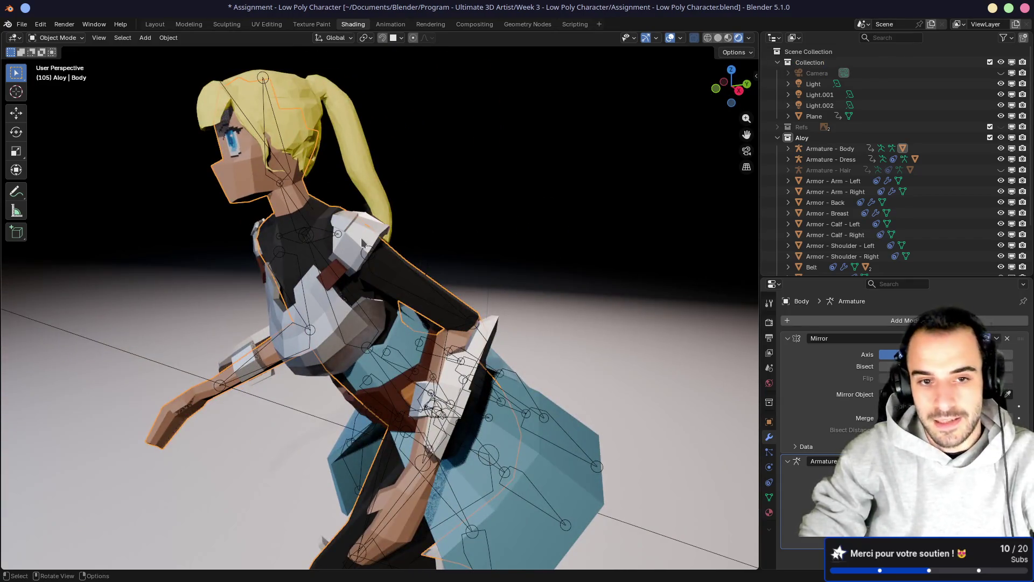
Inspect the rendered posed character from a front-quarter view
{"action": "scroll", "coordinate": [362, 242], "scroll_direction": "down", "scroll_amount": 2}
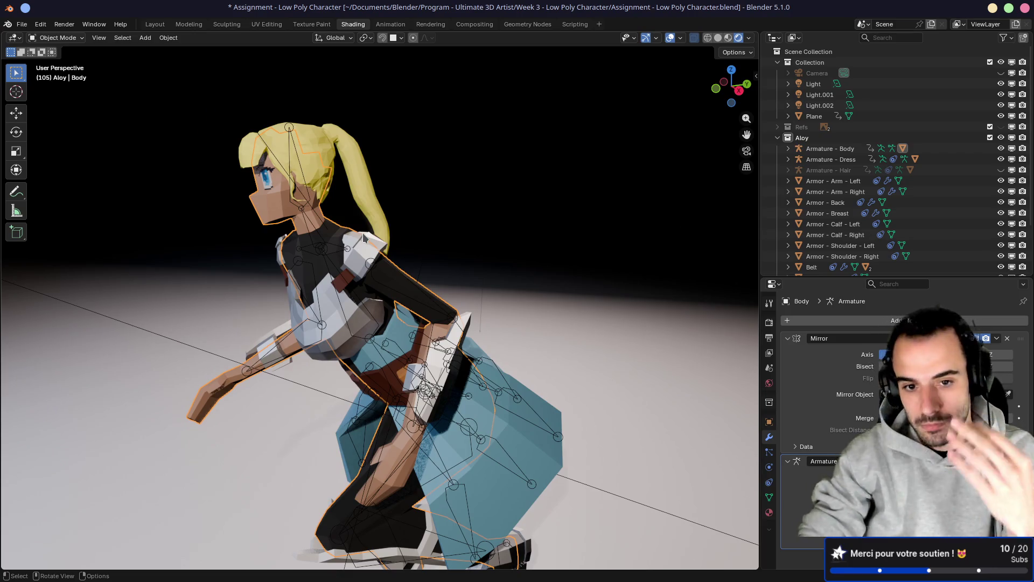
{"action": "scroll", "coordinate": [358, 244], "scroll_direction": "down", "scroll_amount": 5}
{"action": "mouse_move", "coordinate": [358, 244]}
{"action": "middle_mouse_down"}
{"action": "mouse_move", "coordinate": [492, 293]}
{"action": "mouse_move", "coordinate": [406, 393]}
{"action": "mouse_move", "coordinate": [413, 296]}
{"action": "mouse_move", "coordinate": [451, 294]}
{"action": "mouse_move", "coordinate": [437, 286]}
{"action": "mouse_move", "coordinate": [405, 296]}
{"action": "mouse_move", "coordinate": [388, 347]}
{"action": "mouse_move", "coordinate": [237, 343]}
{"action": "middle_mouse_up"}
{"action": "scroll", "coordinate": [440, 415], "scroll_direction": "up", "scroll_amount": 8}
{"action": "scroll", "coordinate": [451, 282], "scroll_direction": "down", "scroll_amount": 5}
{"action": "scroll", "coordinate": [347, 358], "scroll_direction": "up", "scroll_amount": 2}
{"action": "left_click", "coordinate": [22, 24]}
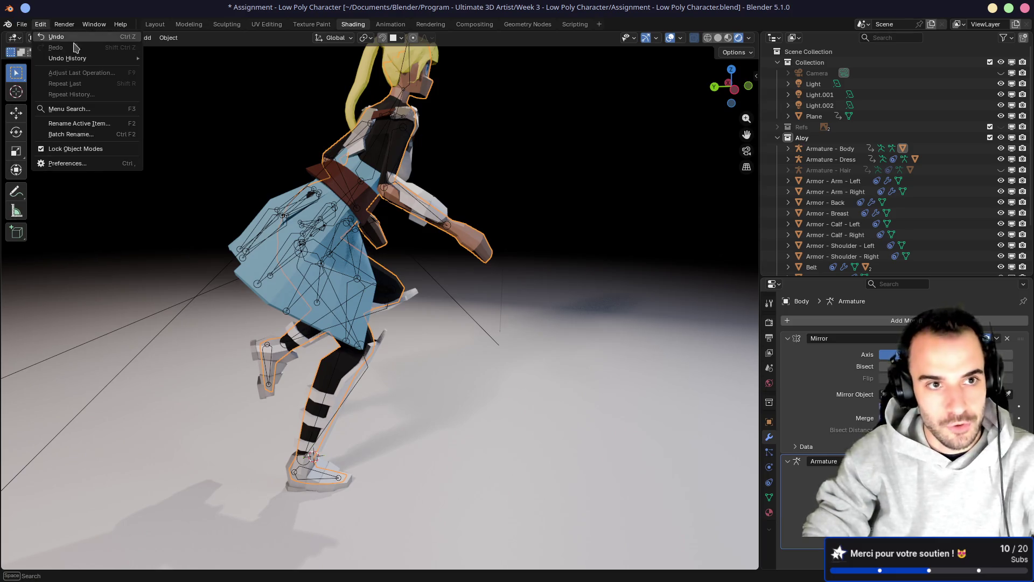
{"action": "left_click", "coordinate": [22, 24]}
{"action": "left_click", "coordinate": [22, 25]}
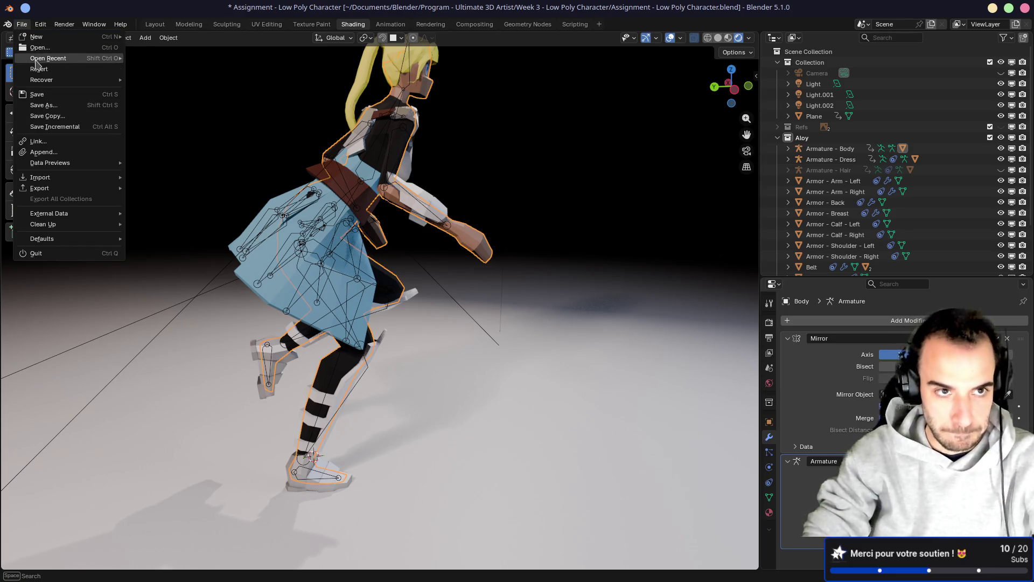
{"action": "mouse_move", "coordinate": [48, 58]}
{"action": "left_click", "coordinate": [158, 70]}
{"action": "left_click", "coordinate": [589, 317]}
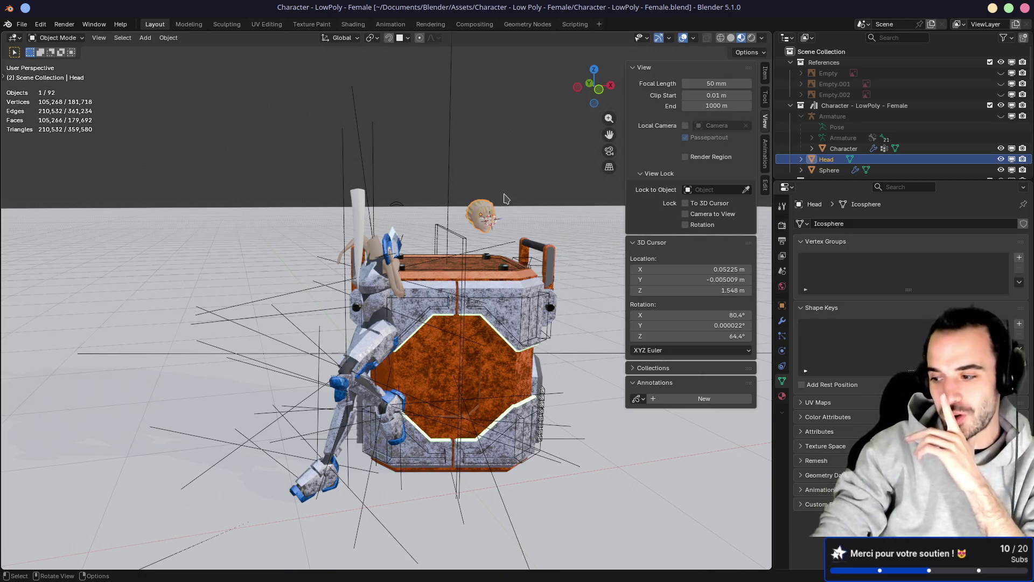
{"action": "middle_click_drag", "start_coordinate": [387, 263], "coordinate": [504, 251]}
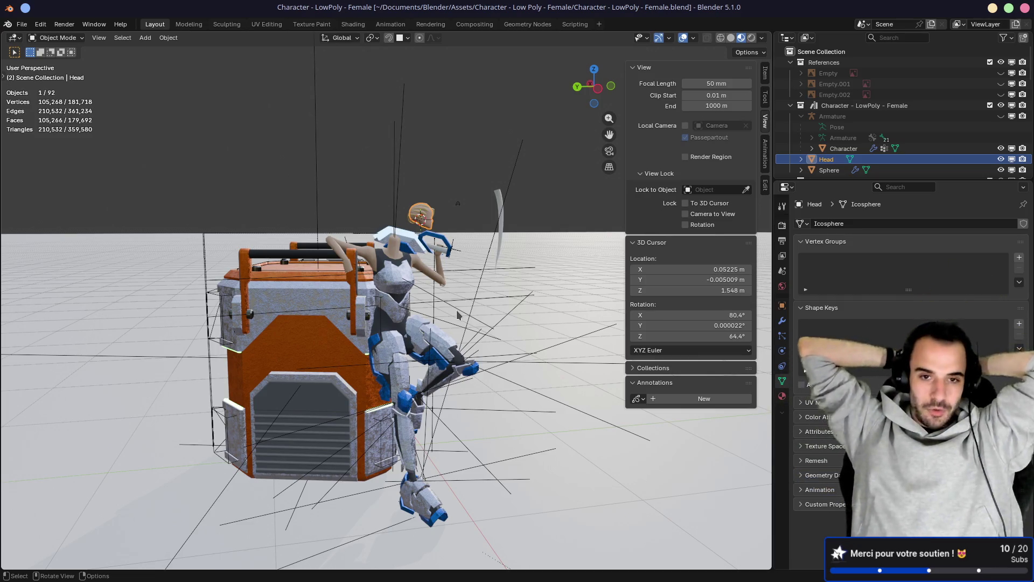
{"action": "mouse_move", "coordinate": [462, 235]}
{"action": "middle_mouse_down"}
{"action": "mouse_move", "coordinate": [428, 183]}
{"action": "mouse_move", "coordinate": [405, 184]}
{"action": "middle_mouse_up"}
{"action": "left_click", "coordinate": [444, 187]}
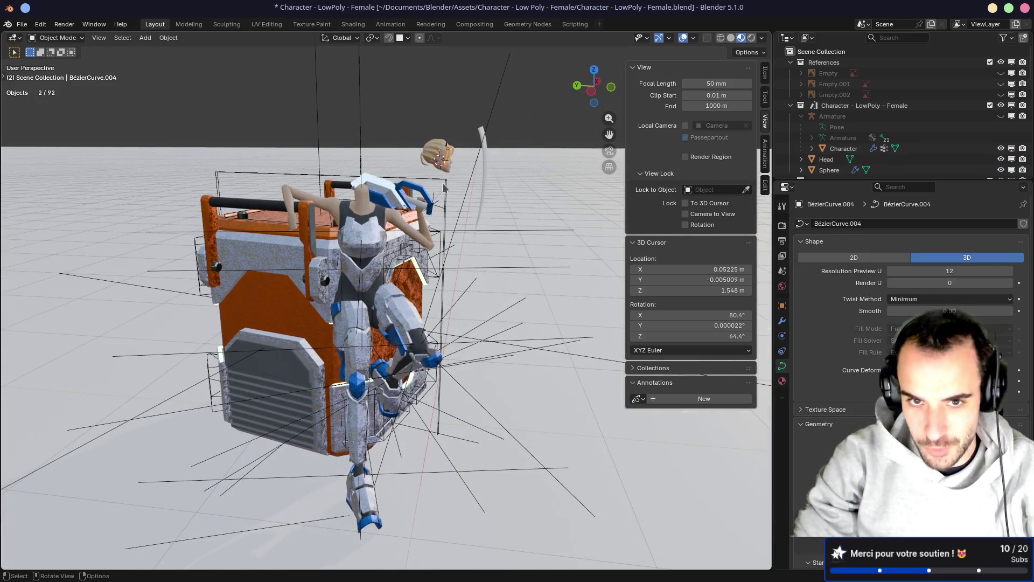
Move the Head object and rotate it -60° about Z, checking from the top view
{"action": "left_click", "coordinate": [445, 168]}
{"action": "key", "text": "g"}
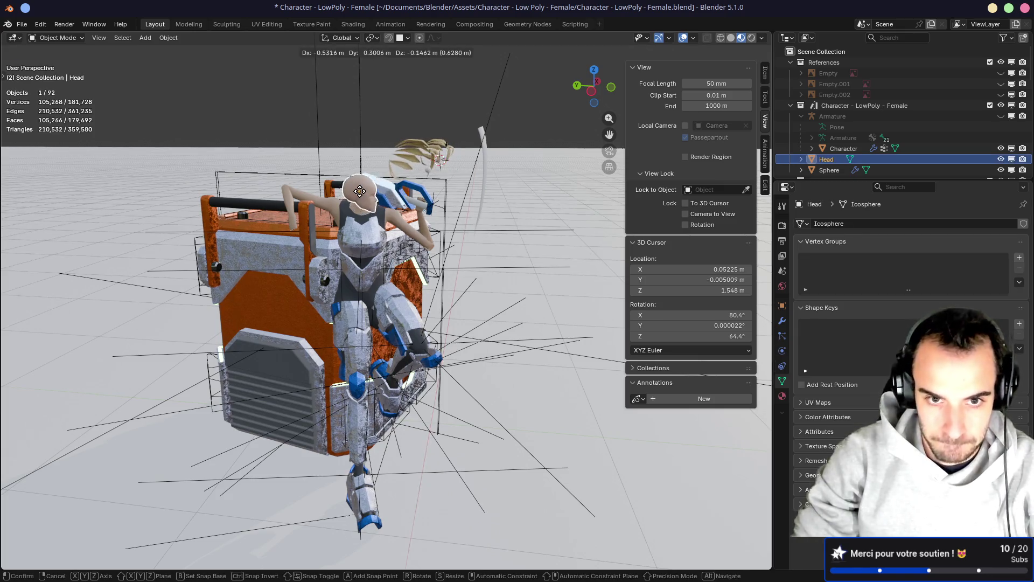
{"action": "left_click", "coordinate": [360, 192]}
{"action": "middle_click_drag", "start_coordinate": [360, 191], "coordinate": [382, 194]}
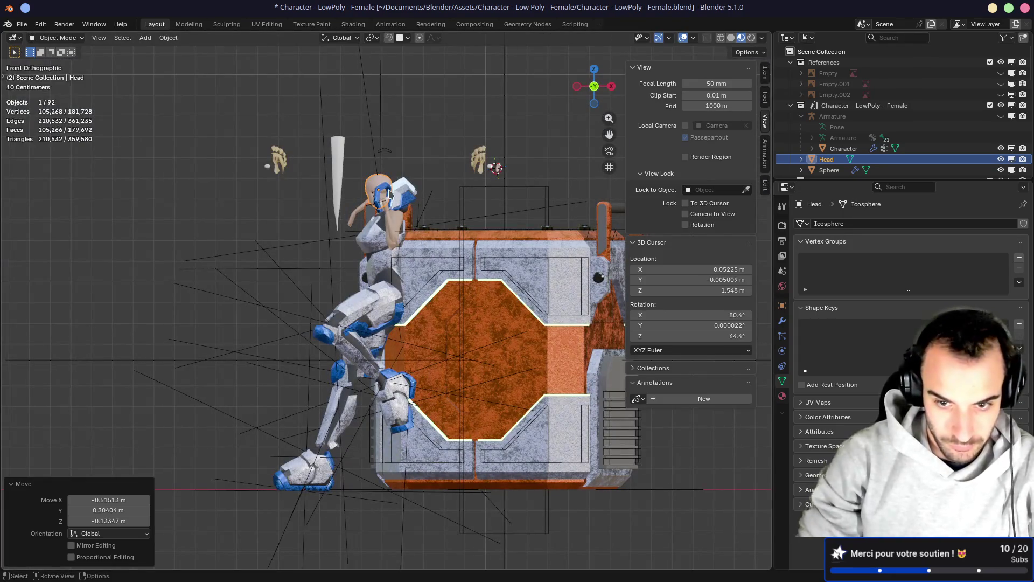
{"action": "key", "text": "KP_7"}
{"action": "key", "text": "r"}
{"action": "key", "text": "z"}
{"action": "key", "text": "z"}
{"action": "type", "text": "-60"}
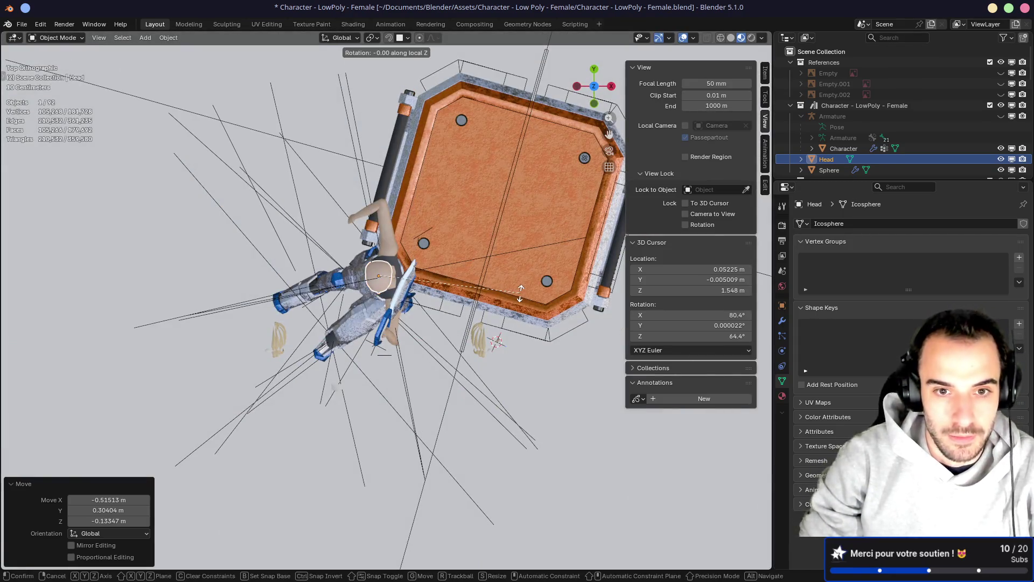
{"action": "key", "text": "Return"}
Adjust the head's height along Z and turn it about Z from the front view
{"action": "middle_click_drag", "start_coordinate": [521, 298], "coordinate": [499, 323]}
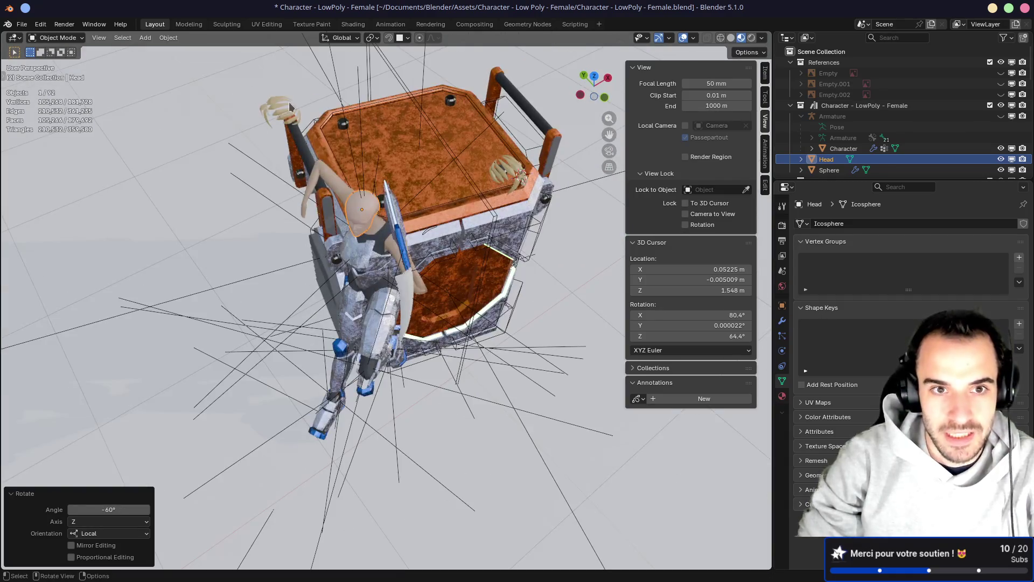
{"action": "mouse_move", "coordinate": [507, 180]}
{"action": "middle_mouse_down"}
{"action": "mouse_move", "coordinate": [428, 216]}
{"action": "mouse_move", "coordinate": [357, 228]}
{"action": "mouse_move", "coordinate": [464, 283]}
{"action": "mouse_move", "coordinate": [495, 261]}
{"action": "mouse_move", "coordinate": [563, 265]}
{"action": "middle_mouse_up"}
{"action": "scroll", "coordinate": [464, 282], "scroll_direction": "up", "scroll_amount": 6}
{"action": "key", "text": "g"}
{"action": "key", "text": "z"}
{"action": "left_click", "coordinate": [465, 259]}
{"action": "key", "text": "KP_1"}
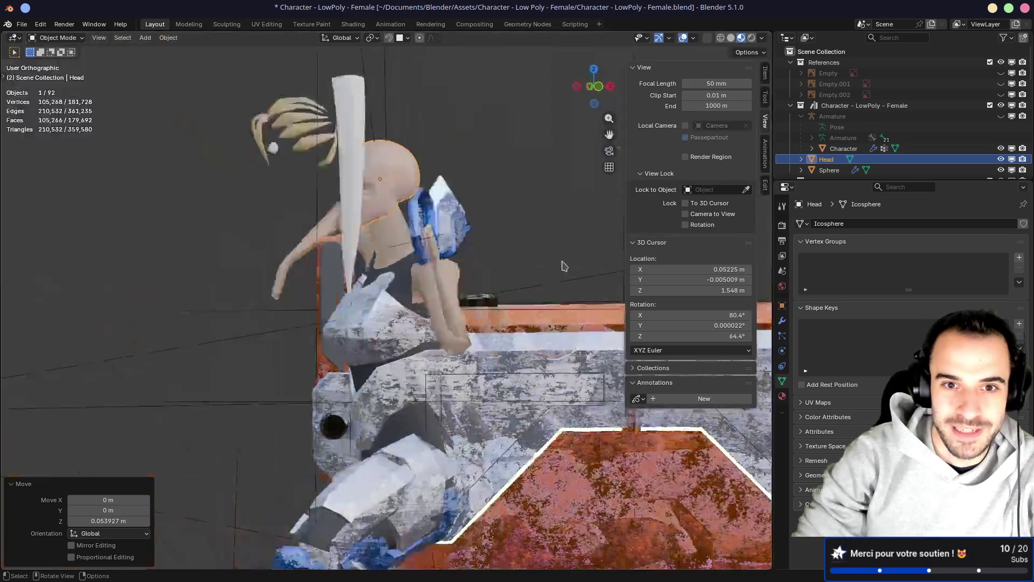
{"action": "key", "text": "r"}
{"action": "key", "text": "z"}
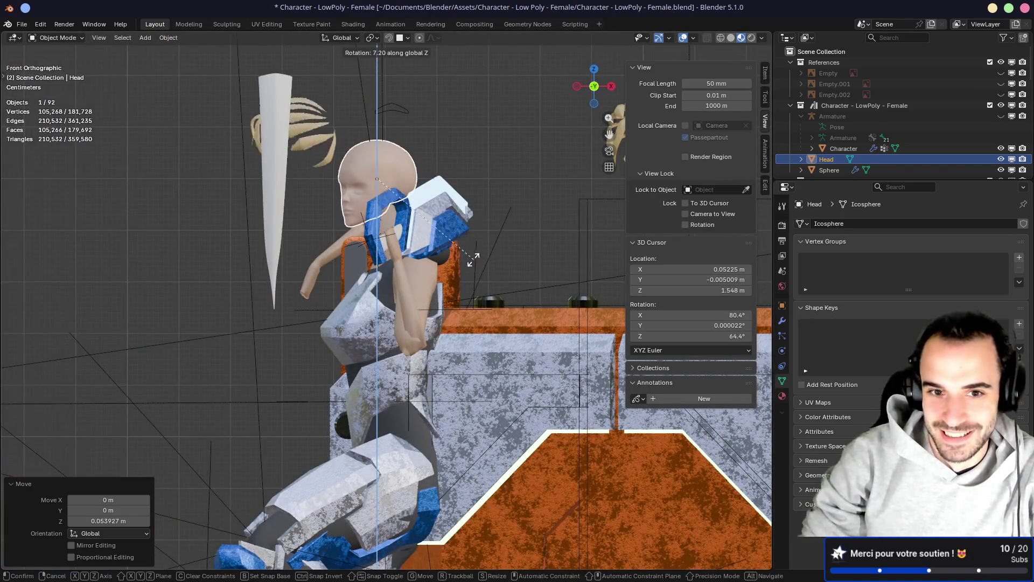
{"action": "left_click", "coordinate": [501, 242]}
Refine the head's Z rotation until it faces forward at 22.6°
{"action": "mouse_move", "coordinate": [501, 243]}
{"action": "middle_mouse_down"}
{"action": "mouse_move", "coordinate": [651, 265]}
{"action": "mouse_move", "coordinate": [525, 266]}
{"action": "mouse_move", "coordinate": [429, 305]}
{"action": "mouse_move", "coordinate": [593, 281]}
{"action": "mouse_move", "coordinate": [544, 301]}
{"action": "mouse_move", "coordinate": [456, 278]}
{"action": "mouse_move", "coordinate": [670, 267]}
{"action": "middle_mouse_up"}
{"action": "key", "text": "r"}
{"action": "key", "text": "z"}
{"action": "left_click", "coordinate": [588, 310]}
{"action": "key", "text": "r"}
{"action": "key", "text": "z"}
{"action": "left_click", "coordinate": [512, 301]}
Nudge the head slightly, check the fit from several angles, then clear its location with Alt+G
{"action": "middle_click_drag", "start_coordinate": [512, 357], "coordinate": [493, 348]}
{"action": "key", "text": "r"}
{"action": "key", "text": "Escape"}
{"action": "key", "text": "g"}
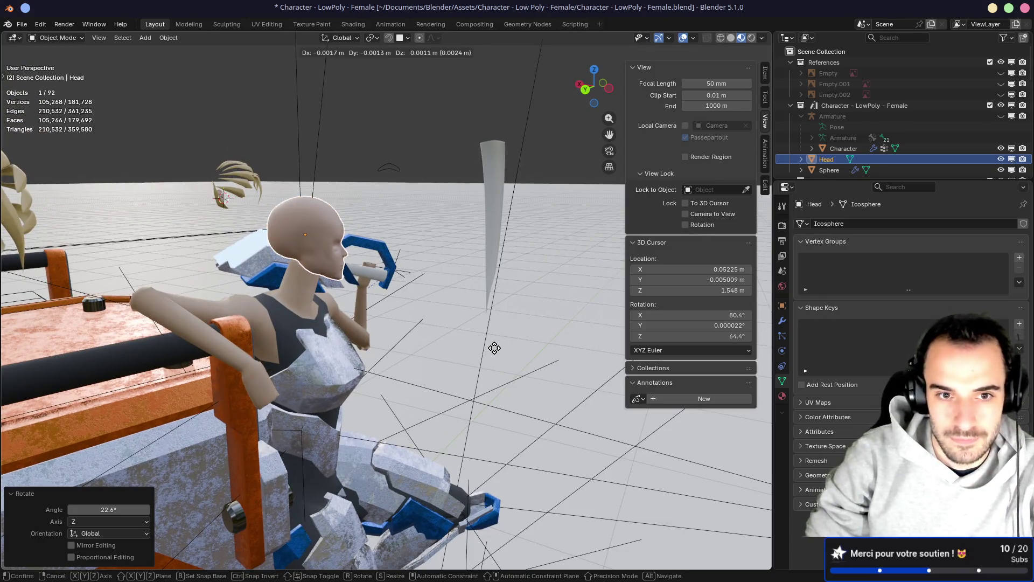
{"action": "left_click", "coordinate": [493, 348]}
{"action": "mouse_move", "coordinate": [521, 336]}
{"action": "middle_mouse_down"}
{"action": "mouse_move", "coordinate": [476, 328]}
{"action": "mouse_move", "coordinate": [526, 325]}
{"action": "middle_mouse_up"}
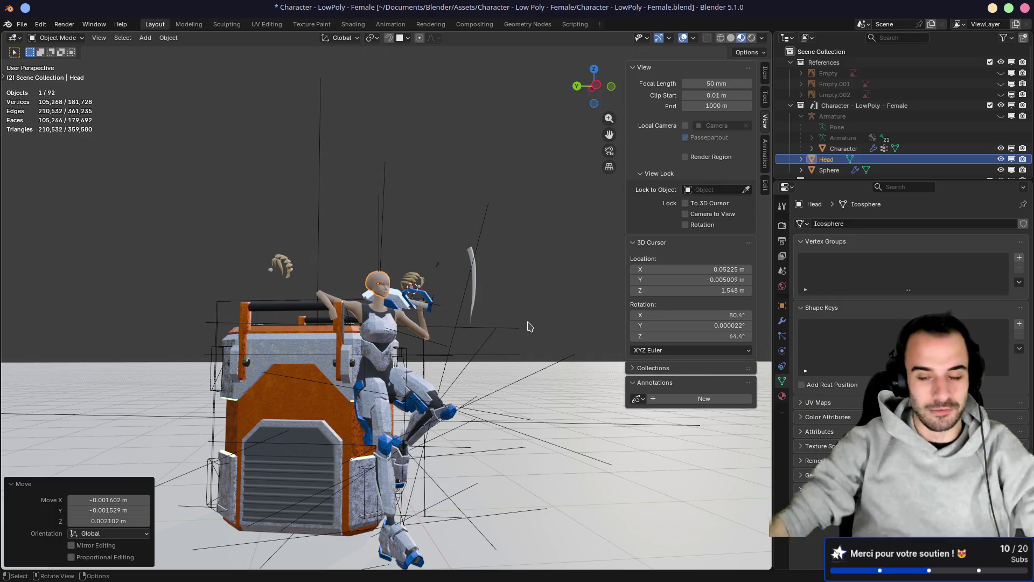
{"action": "mouse_move", "coordinate": [512, 261]}
{"action": "middle_mouse_down"}
{"action": "mouse_move", "coordinate": [441, 274]}
{"action": "mouse_move", "coordinate": [455, 286]}
{"action": "mouse_move", "coordinate": [447, 295]}
{"action": "mouse_move", "coordinate": [393, 249]}
{"action": "mouse_move", "coordinate": [372, 244]}
{"action": "mouse_move", "coordinate": [395, 246]}
{"action": "middle_mouse_up"}
{"action": "scroll", "coordinate": [463, 310], "scroll_direction": "up", "scroll_amount": 6}
{"action": "scroll", "coordinate": [393, 248], "scroll_direction": "down", "scroll_amount": 4}
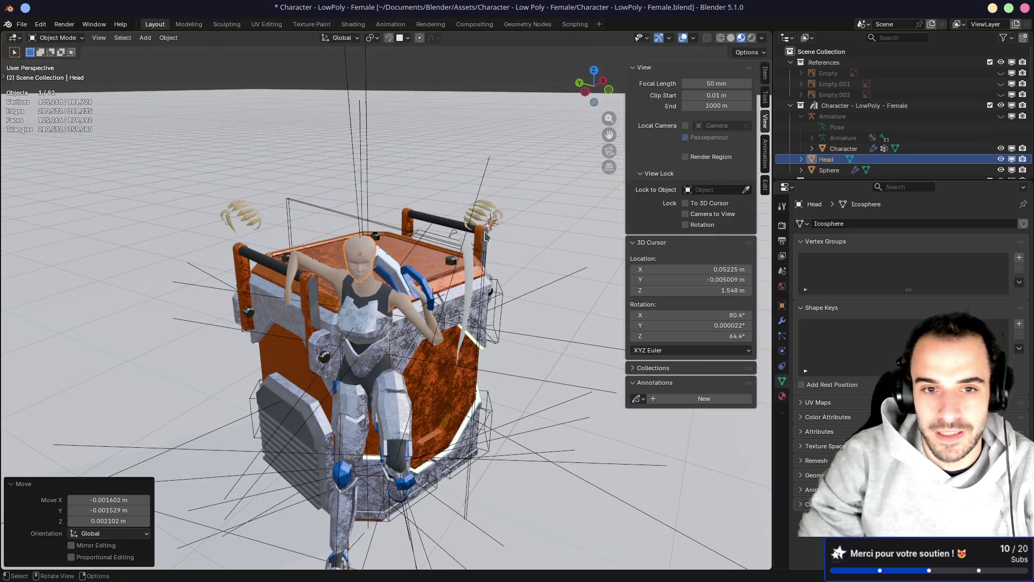
{"action": "key", "text": "alt+g"}
Keep the head's cleared location and move it up beside the floating hair pieces
{"action": "key", "text": "ctrl+z"}
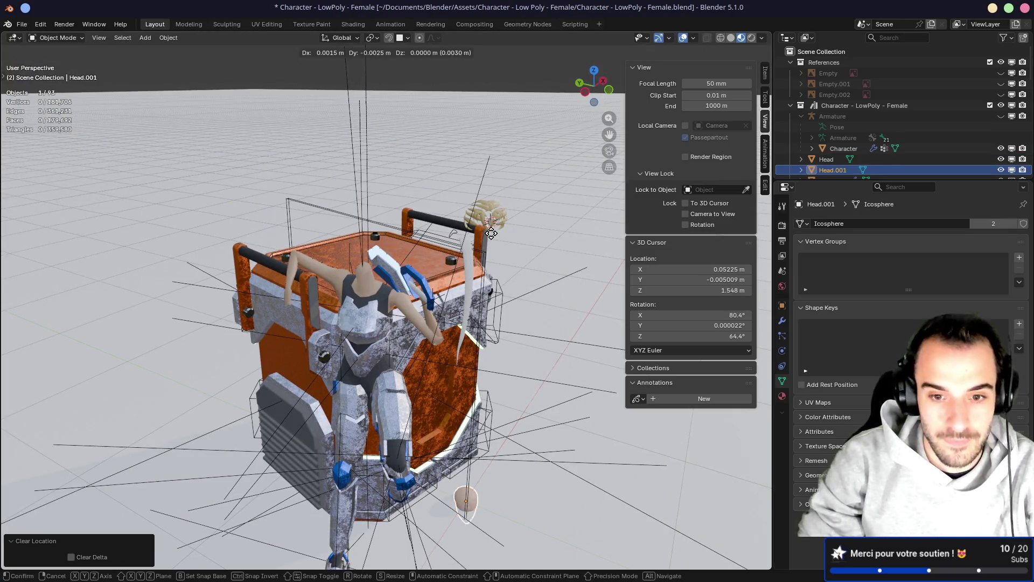
{"action": "key", "text": "ctrl+shift+z"}
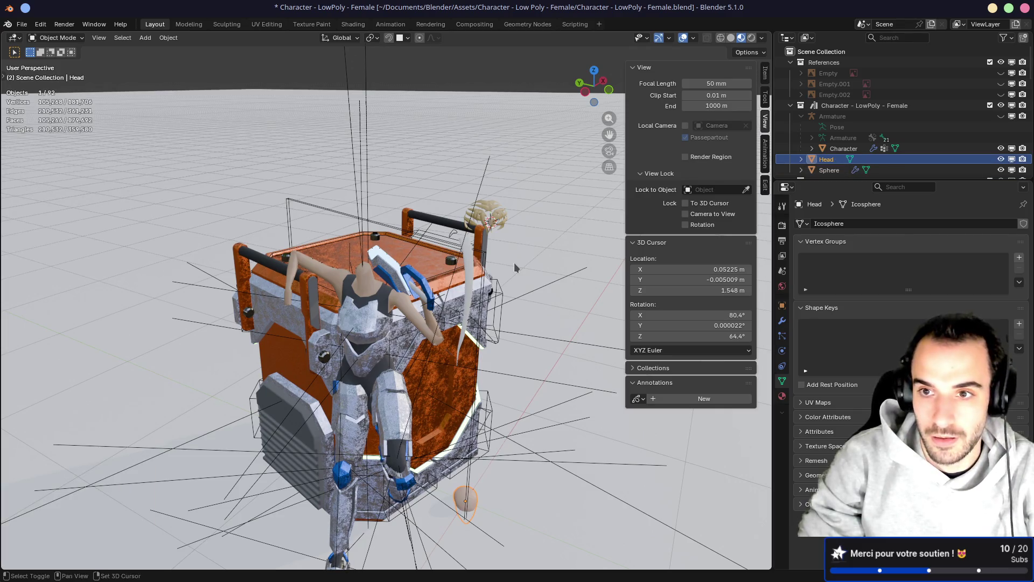
{"action": "middle_click_drag", "start_coordinate": [514, 263], "coordinate": [490, 274]}
{"action": "key", "text": "g"}
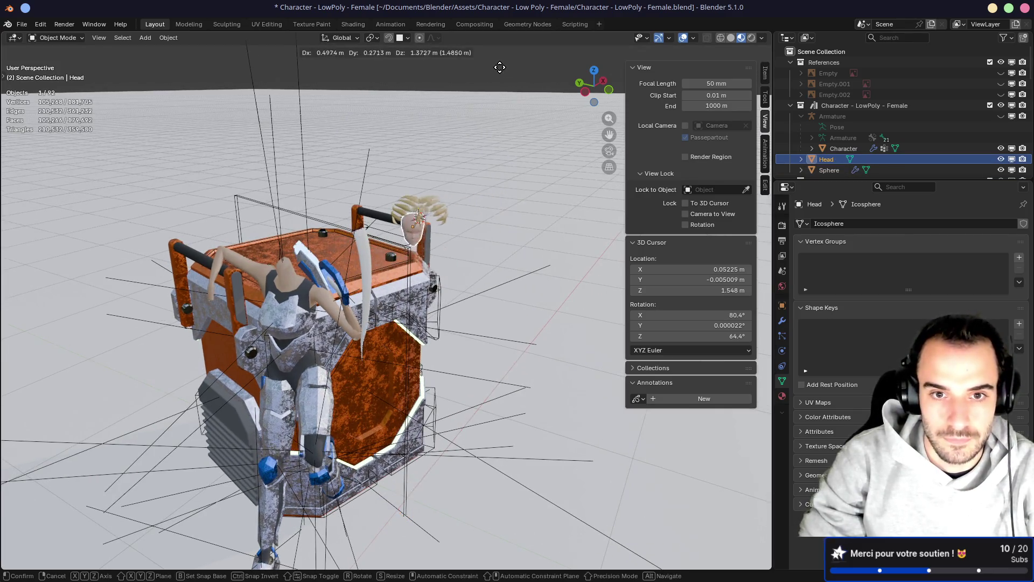
{"action": "left_click", "coordinate": [499, 158]}
Zoom in on the character and select the body mesh
{"action": "mouse_move", "coordinate": [499, 153]}
{"action": "middle_mouse_down"}
{"action": "mouse_move", "coordinate": [388, 150]}
{"action": "mouse_move", "coordinate": [474, 144]}
{"action": "mouse_move", "coordinate": [486, 129]}
{"action": "middle_mouse_up"}
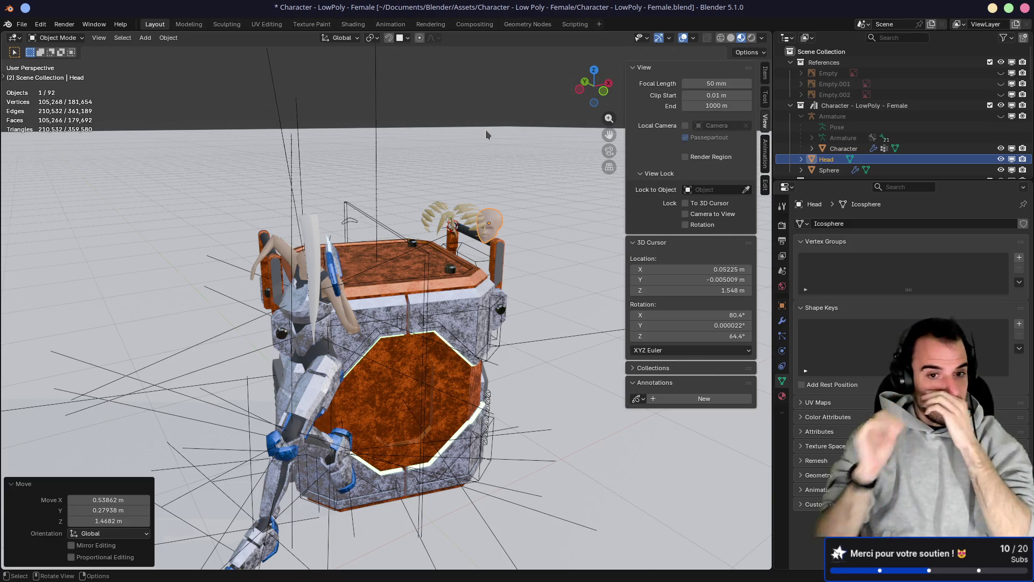
{"action": "mouse_move", "coordinate": [486, 134]}
{"action": "middle_mouse_down"}
{"action": "mouse_move", "coordinate": [405, 125]}
{"action": "mouse_move", "coordinate": [415, 208]}
{"action": "mouse_move", "coordinate": [437, 181]}
{"action": "mouse_move", "coordinate": [690, 197]}
{"action": "mouse_move", "coordinate": [420, 224]}
{"action": "middle_mouse_up"}
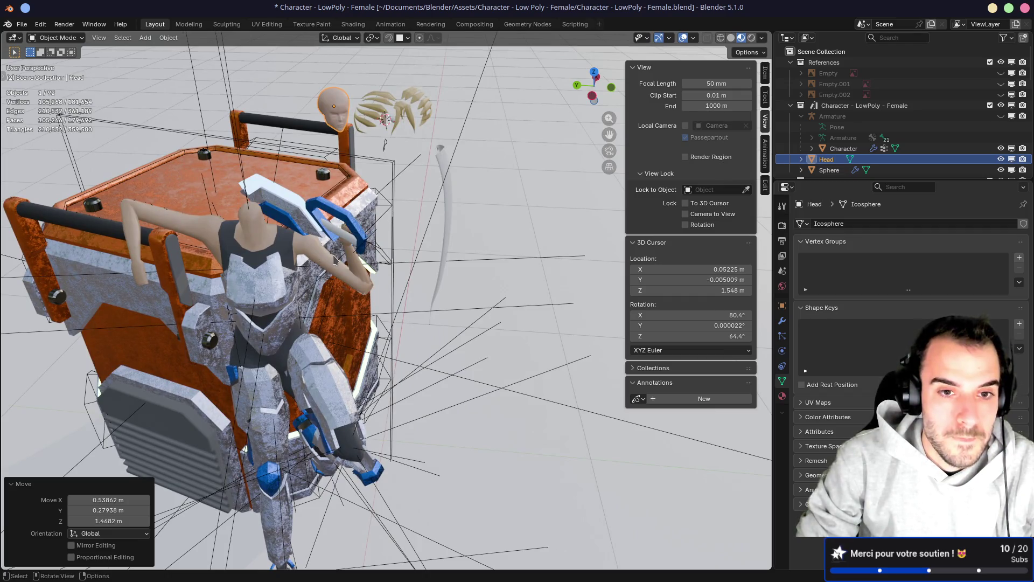
{"action": "left_click", "coordinate": [317, 258]}
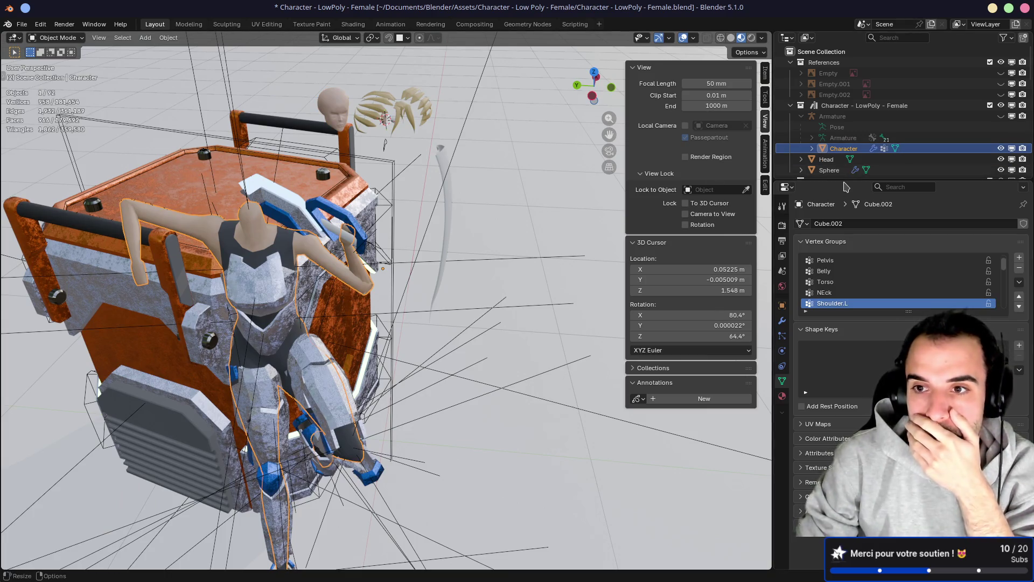
Exclude the Armor collection and hide the hair curves, Sphere and Head in the Outliner
{"action": "left_click_drag", "start_coordinate": [845, 181], "coordinate": [848, 259]}
{"action": "left_click", "coordinate": [791, 181]}
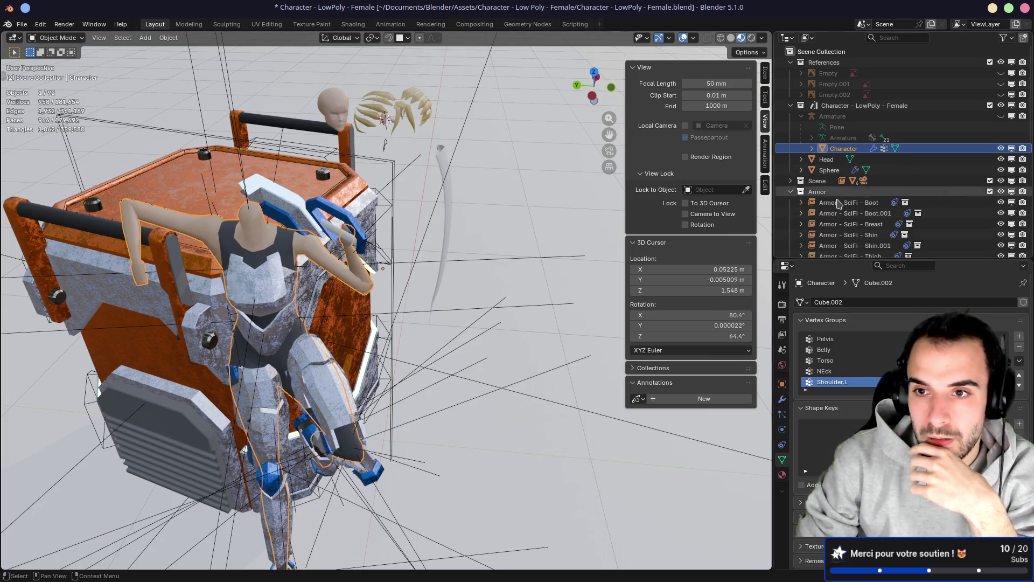
{"action": "left_click", "coordinate": [791, 192]}
{"action": "left_click", "coordinate": [990, 191]}
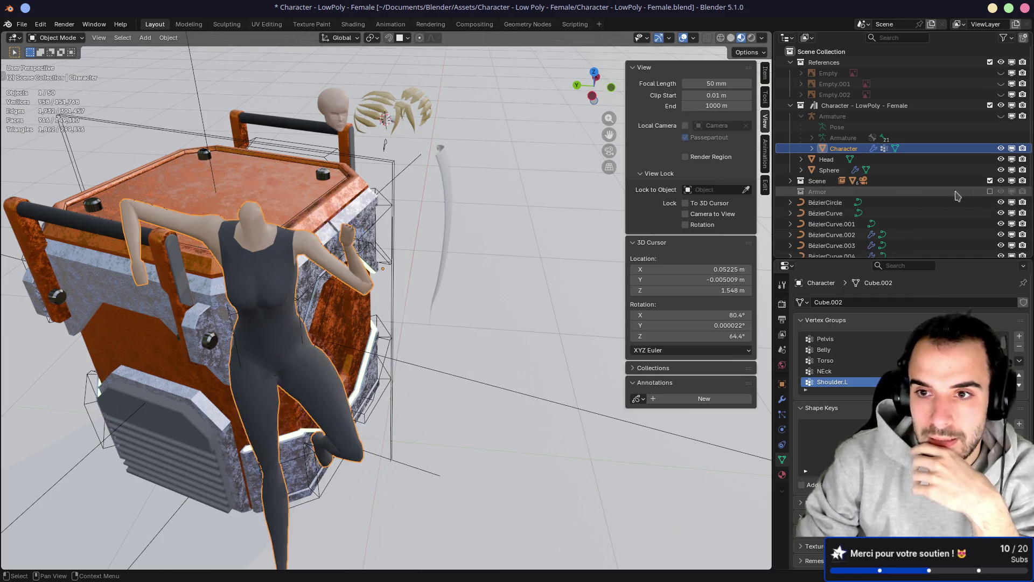
{"action": "scroll", "coordinate": [934, 209], "scroll_direction": "down", "scroll_amount": 5}
{"action": "left_click_drag", "start_coordinate": [1002, 106], "coordinate": [1002, 246]}
{"action": "scroll", "coordinate": [970, 216], "scroll_direction": "up", "scroll_amount": 5}
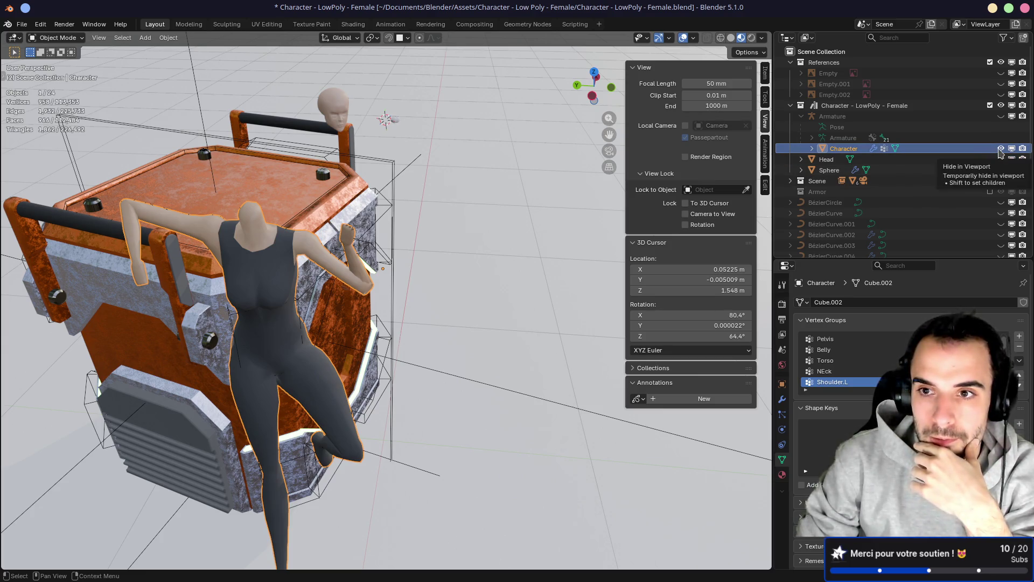
{"action": "left_click_drag", "start_coordinate": [1003, 171], "coordinate": [1001, 160]}
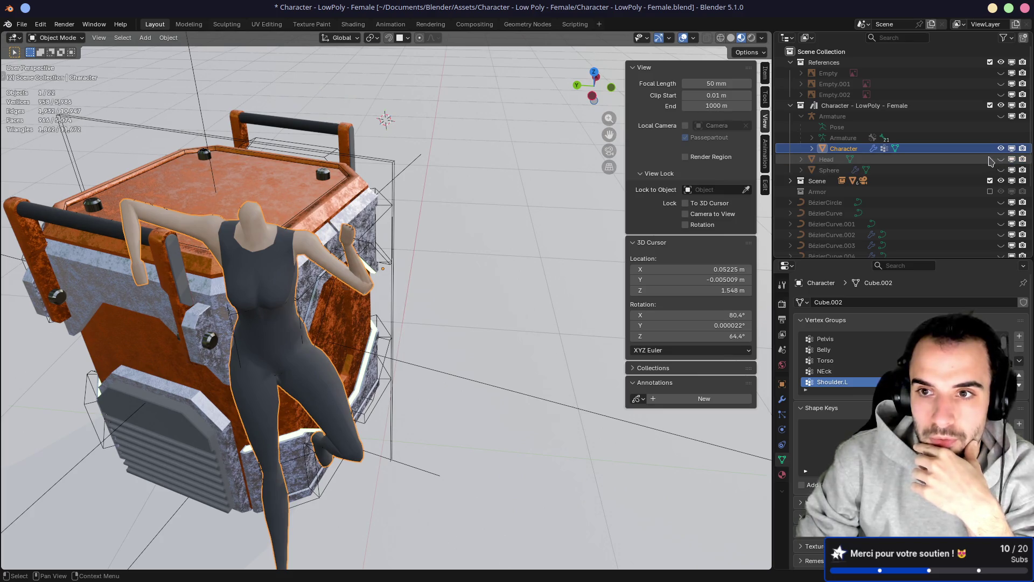
Set the Armature to Rest Position so the body stands in a T-pose
{"action": "left_click", "coordinate": [832, 117]}
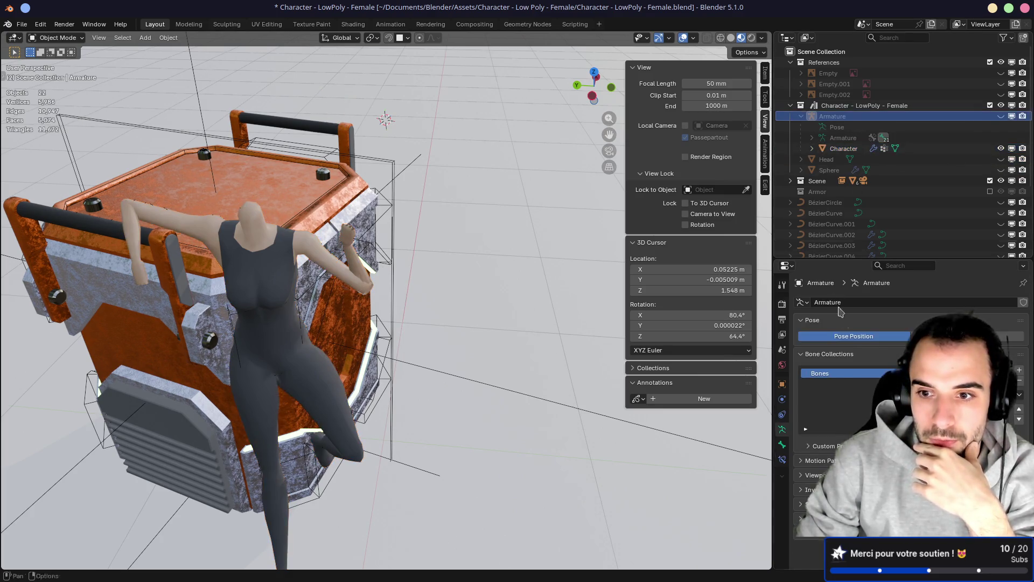
{"action": "left_click", "coordinate": [967, 337]}
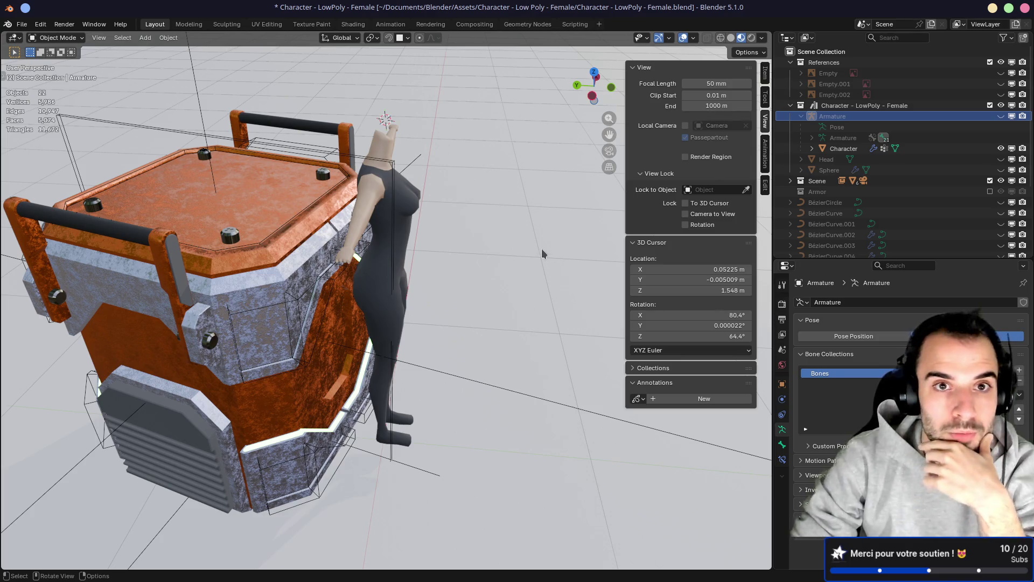
{"action": "mouse_move", "coordinate": [504, 156]}
{"action": "middle_mouse_down"}
{"action": "mouse_move", "coordinate": [484, 158]}
{"action": "mouse_move", "coordinate": [497, 217]}
{"action": "mouse_move", "coordinate": [542, 264]}
{"action": "middle_mouse_up"}
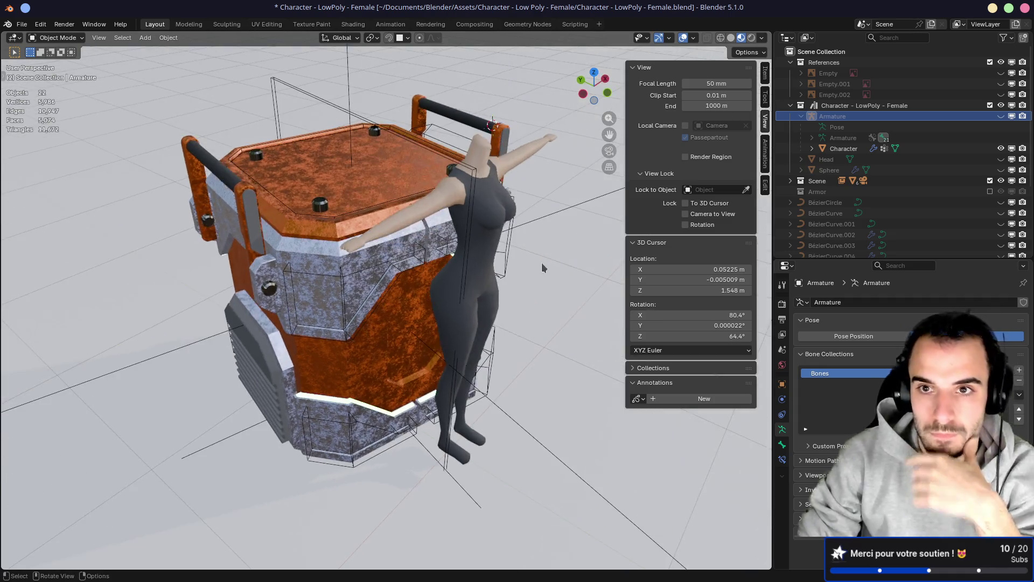
Select the Character body, toggle local view, and face it in front of the crate
{"action": "left_click", "coordinate": [492, 248]}
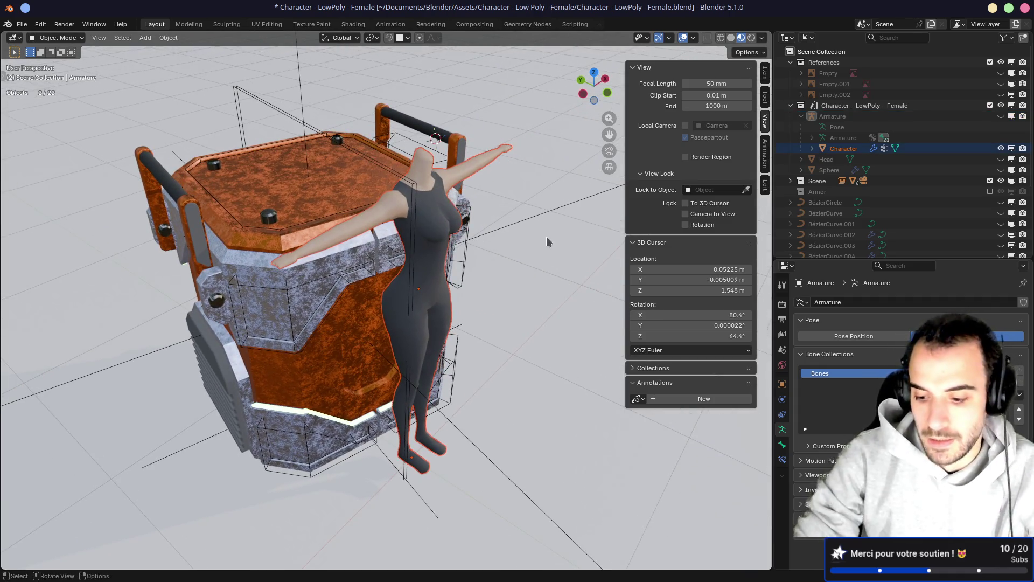
{"action": "key", "text": "KP_Divide"}
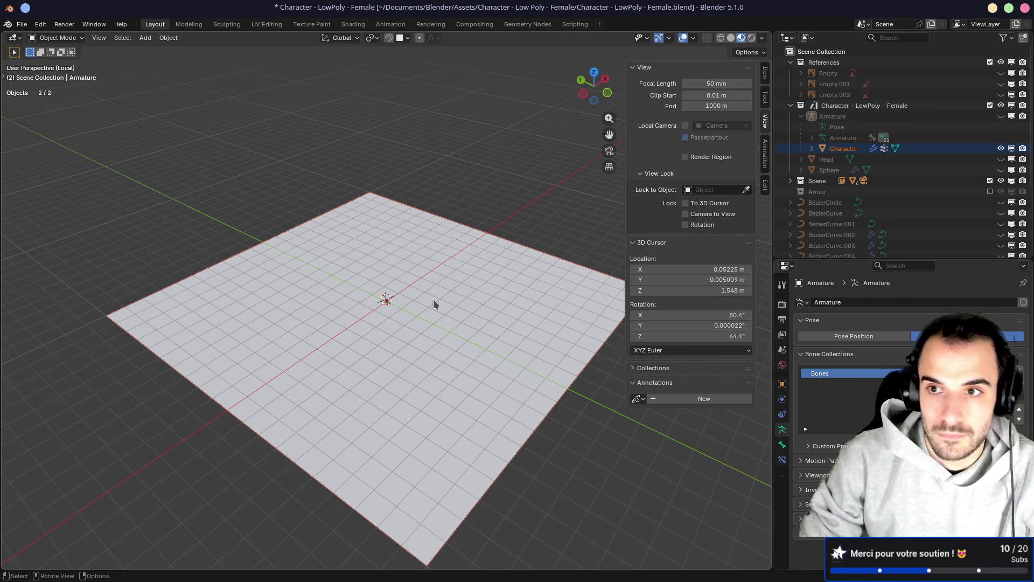
{"action": "left_click", "coordinate": [844, 148]}
{"action": "key", "text": "KP_Divide"}
{"action": "mouse_move", "coordinate": [453, 253]}
{"action": "middle_mouse_down"}
{"action": "mouse_move", "coordinate": [490, 247]}
{"action": "mouse_move", "coordinate": [460, 245]}
{"action": "middle_mouse_up"}
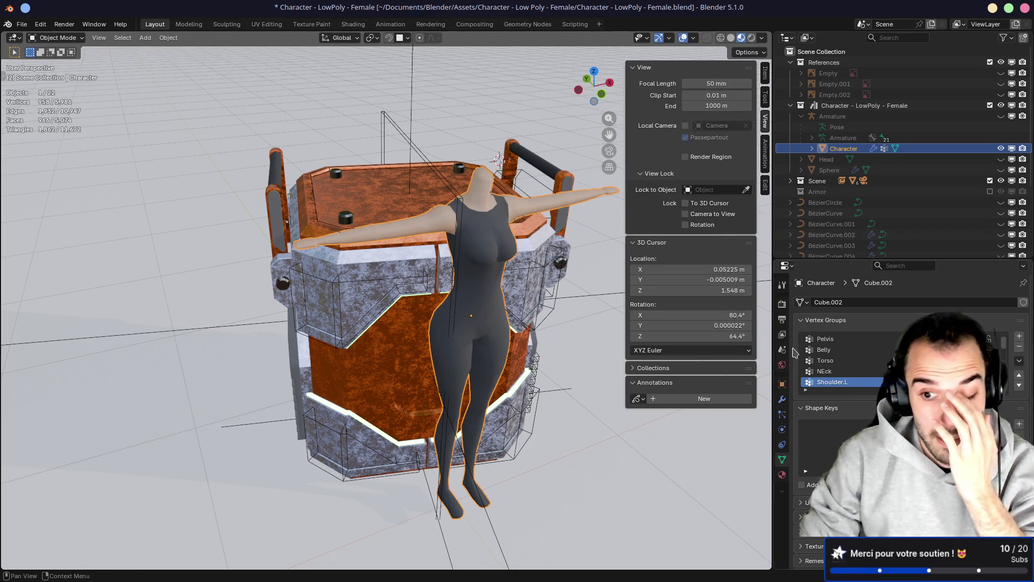
Collapse the Mirror and Armature modifiers and add a Multiresolution modifier to the body
{"action": "left_click", "coordinate": [782, 399]}
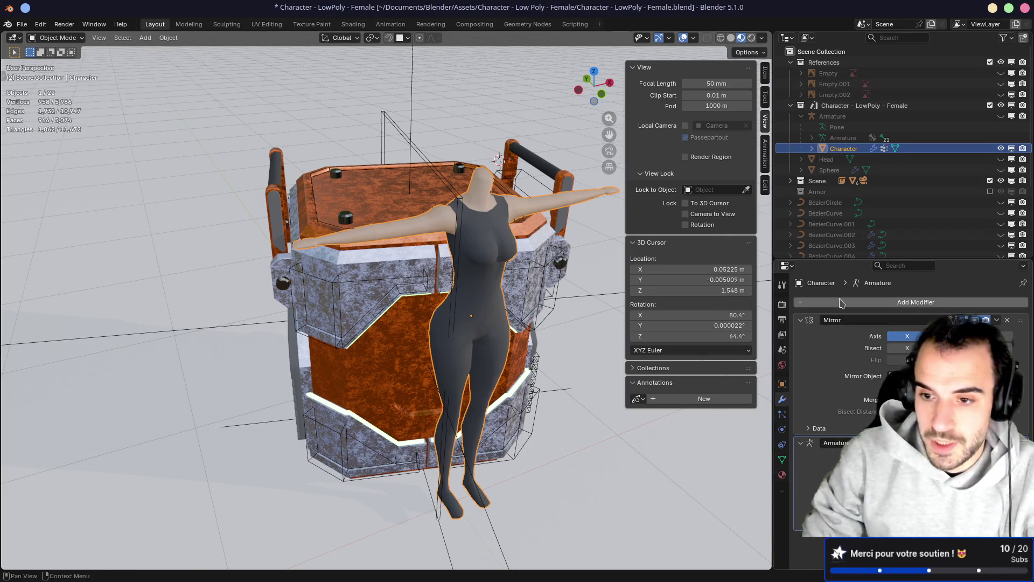
{"action": "left_click", "coordinate": [800, 321]}
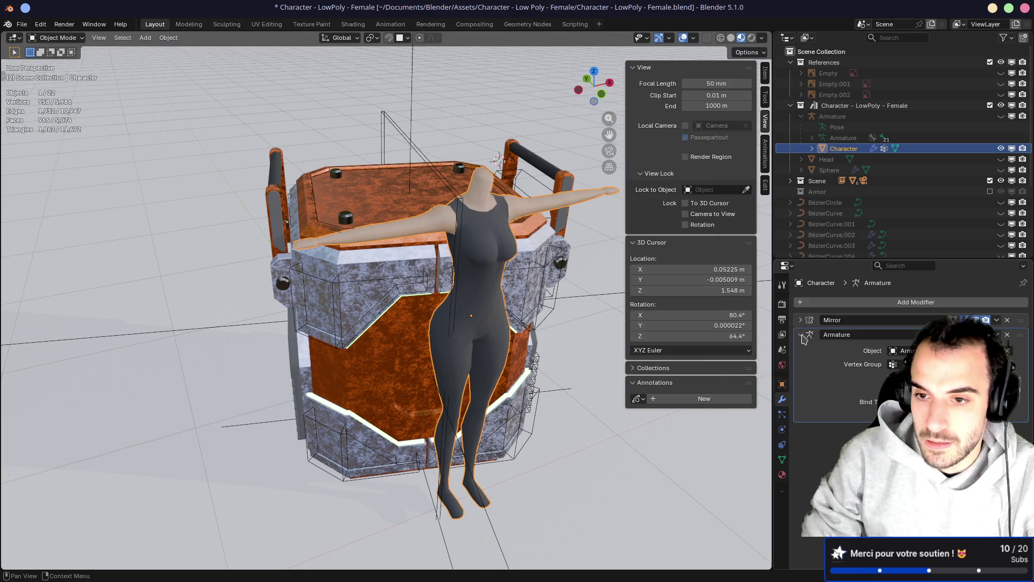
{"action": "left_click", "coordinate": [803, 334]}
{"action": "left_click", "coordinate": [853, 303]}
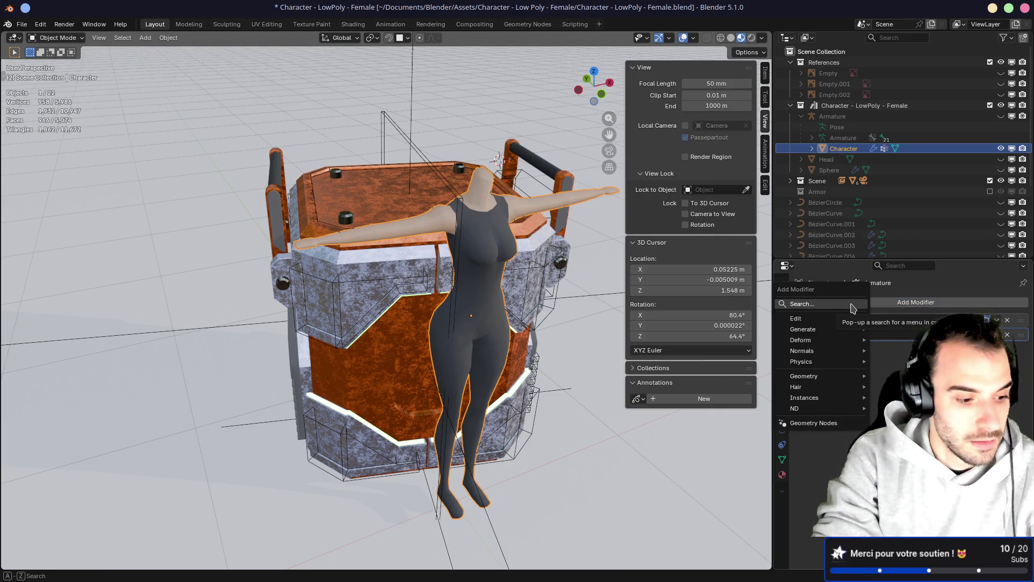
{"action": "type", "text": "mul"}
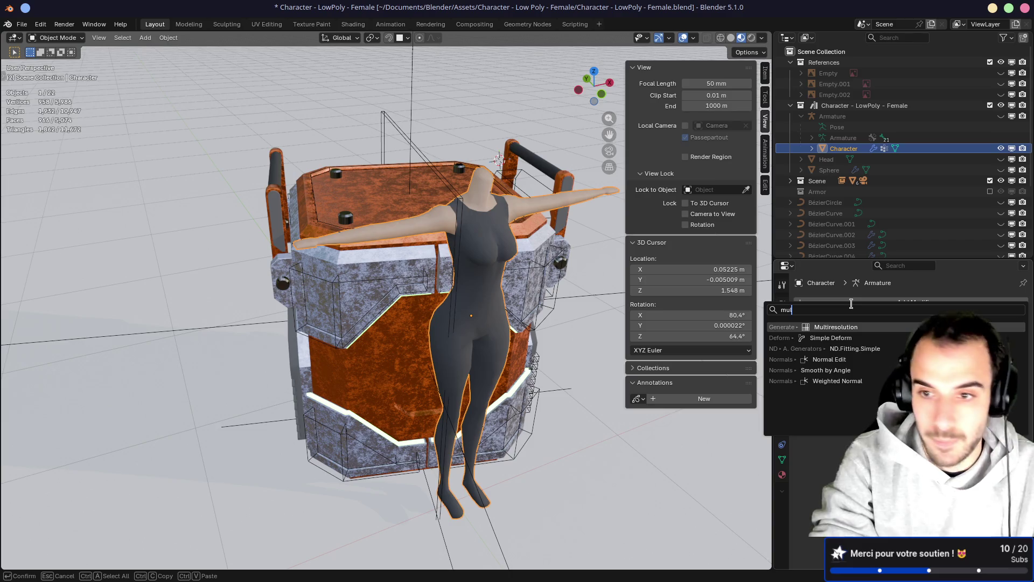
{"action": "key", "text": "Return"}
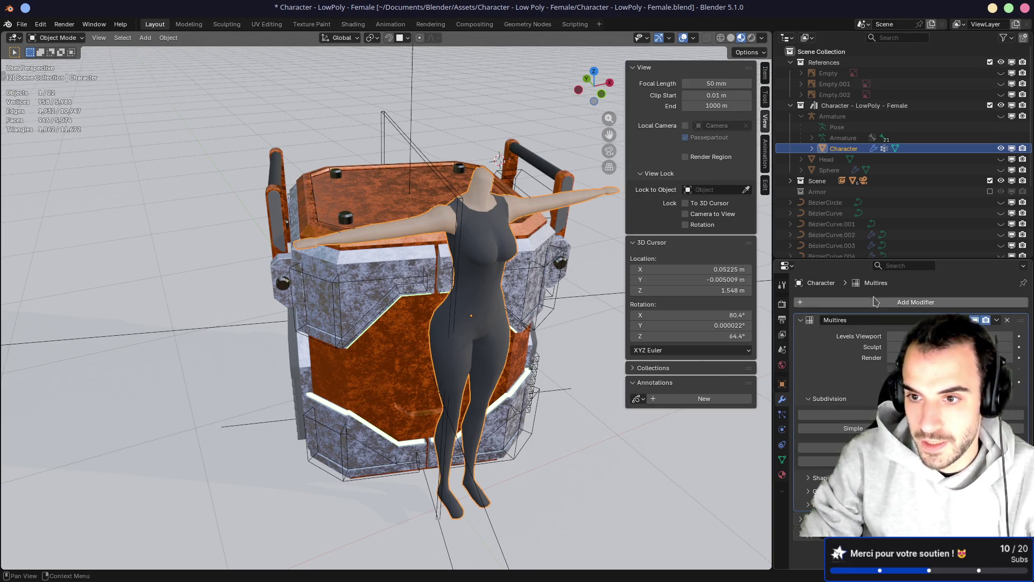
{"action": "left_click_drag", "start_coordinate": [905, 260], "coordinate": [917, 232]}
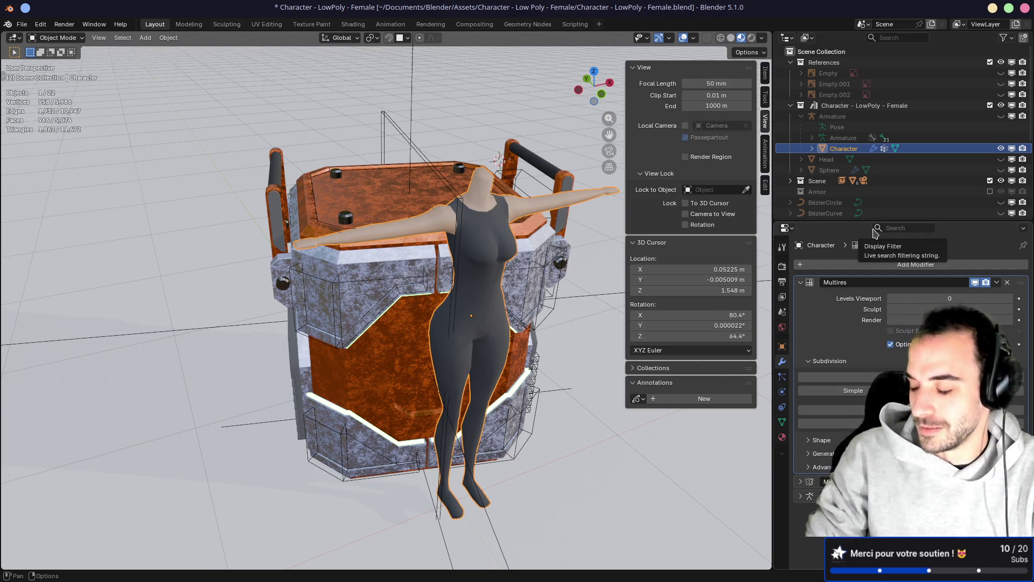
Subdivide the Multires modifier twice to level 2 and enter the Sculpting workspace
{"action": "mouse_move", "coordinate": [426, 253]}
{"action": "middle_mouse_down"}
{"action": "mouse_move", "coordinate": [461, 249]}
{"action": "mouse_move", "coordinate": [475, 228]}
{"action": "mouse_move", "coordinate": [512, 216]}
{"action": "mouse_move", "coordinate": [431, 215]}
{"action": "mouse_move", "coordinate": [568, 213]}
{"action": "mouse_move", "coordinate": [462, 217]}
{"action": "middle_mouse_up"}
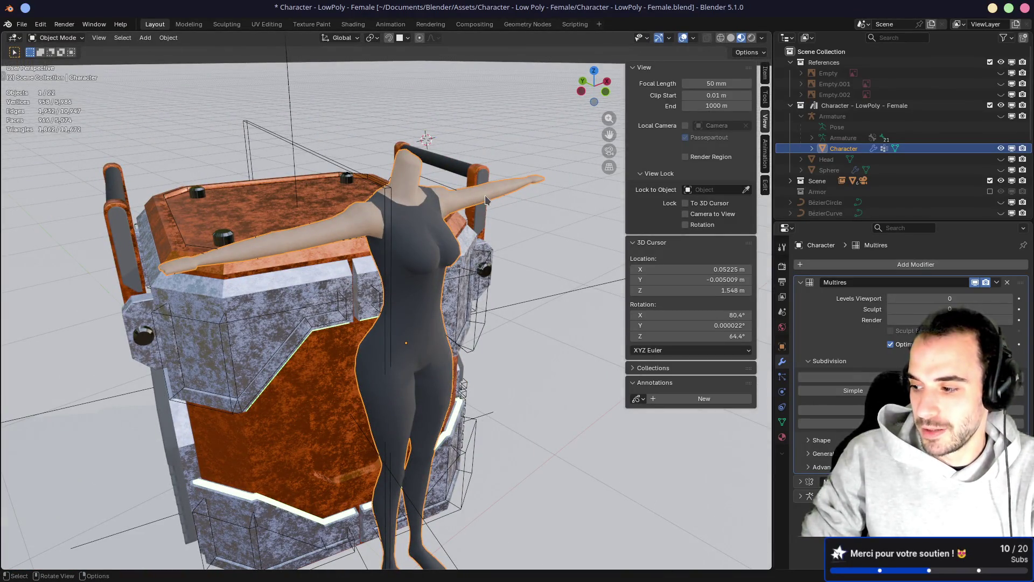
{"action": "mouse_move", "coordinate": [487, 201]}
{"action": "middle_mouse_down"}
{"action": "mouse_move", "coordinate": [254, 212]}
{"action": "mouse_move", "coordinate": [564, 180]}
{"action": "middle_mouse_up"}
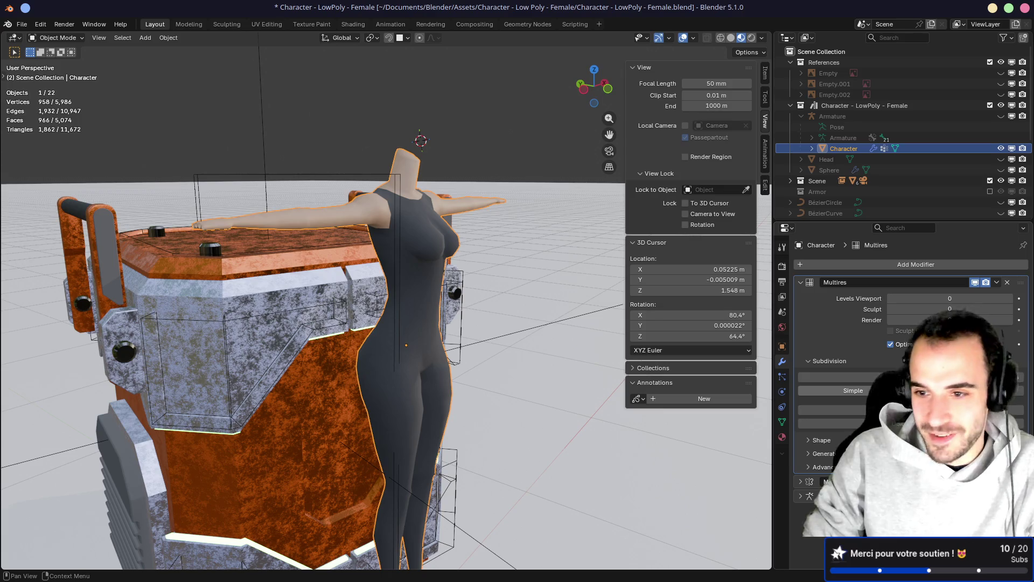
{"action": "left_click", "coordinate": [840, 376]}
{"action": "mouse_move", "coordinate": [514, 348]}
{"action": "middle_mouse_down"}
{"action": "mouse_move", "coordinate": [474, 350]}
{"action": "mouse_move", "coordinate": [595, 353]}
{"action": "mouse_move", "coordinate": [455, 355]}
{"action": "mouse_move", "coordinate": [431, 248]}
{"action": "middle_mouse_up"}
{"action": "left_click", "coordinate": [881, 373]}
{"action": "mouse_move", "coordinate": [527, 264]}
{"action": "middle_mouse_down"}
{"action": "mouse_move", "coordinate": [496, 240]}
{"action": "mouse_move", "coordinate": [443, 247]}
{"action": "middle_mouse_up"}
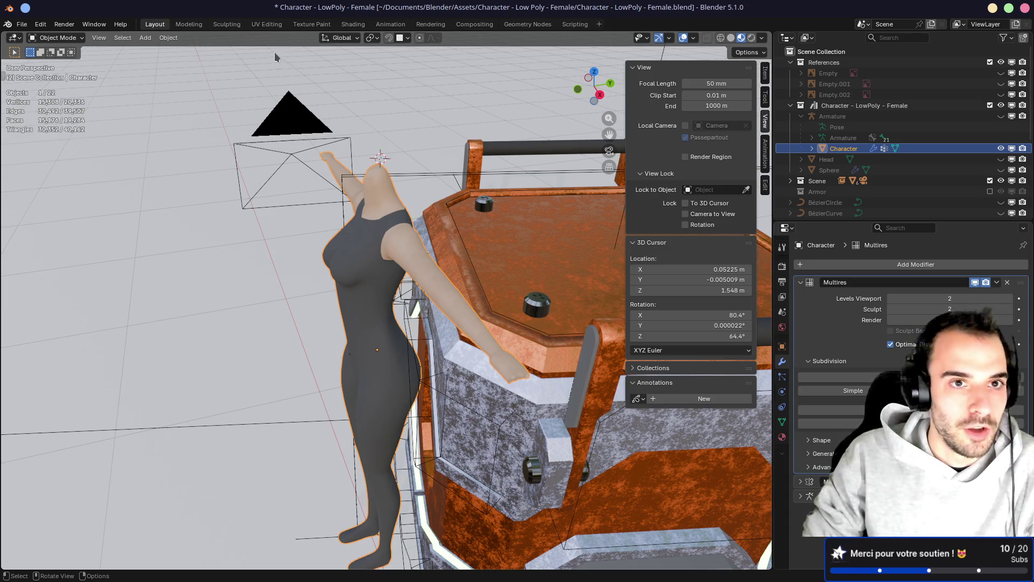
{"action": "left_click", "coordinate": [227, 24]}
{"action": "mouse_move", "coordinate": [426, 152]}
{"action": "middle_mouse_down"}
{"action": "mouse_move", "coordinate": [354, 179]}
{"action": "mouse_move", "coordinate": [377, 259]}
{"action": "mouse_move", "coordinate": [377, 308]}
{"action": "mouse_move", "coordinate": [277, 254]}
{"action": "mouse_move", "coordinate": [340, 271]}
{"action": "mouse_move", "coordinate": [358, 346]}
{"action": "mouse_move", "coordinate": [391, 321]}
{"action": "mouse_move", "coordinate": [376, 323]}
{"action": "mouse_move", "coordinate": [382, 305]}
{"action": "mouse_move", "coordinate": [357, 258]}
{"action": "mouse_move", "coordinate": [306, 245]}
{"action": "middle_mouse_up"}
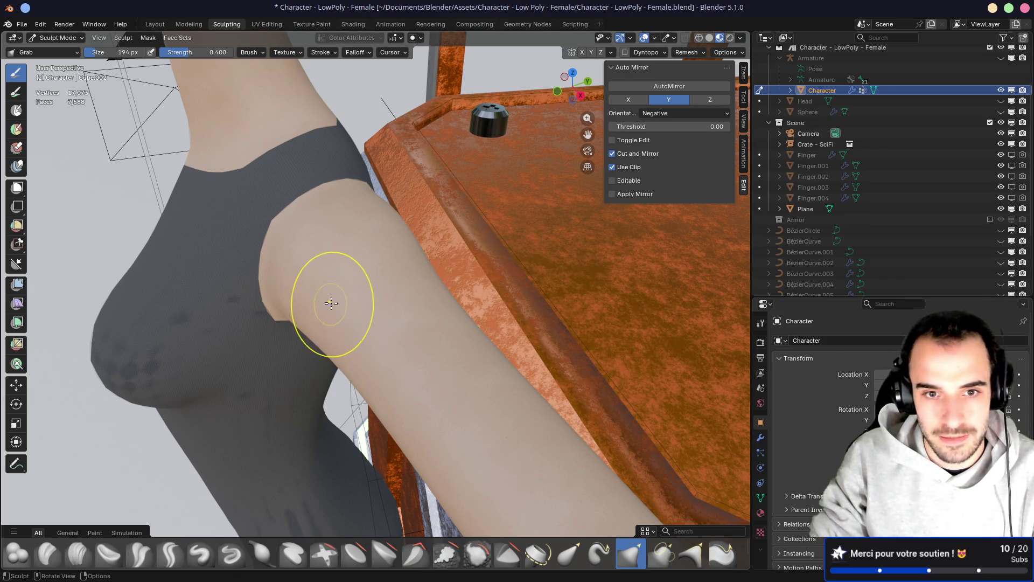
Pull the upper arm outward with the Grab brush, then select the Crease Polish brush
{"action": "left_click_drag", "start_coordinate": [335, 300], "coordinate": [404, 270]}
{"action": "left_click", "coordinate": [710, 38]}
{"action": "left_click", "coordinate": [719, 39]}
{"action": "right_click", "coordinate": [310, 251]}
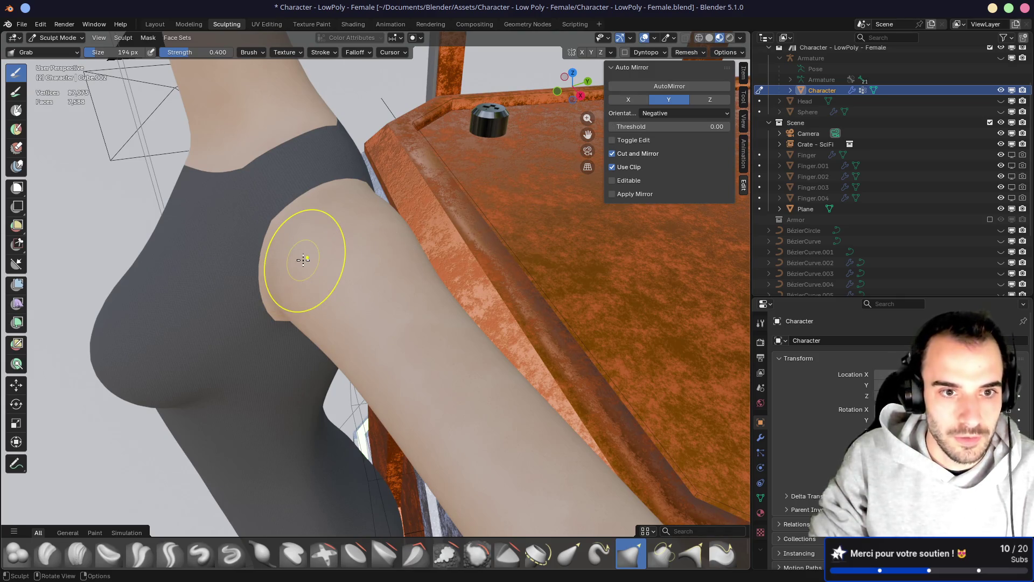
{"action": "mouse_move", "coordinate": [325, 275]}
{"action": "middle_mouse_down"}
{"action": "mouse_move", "coordinate": [404, 242]}
{"action": "mouse_move", "coordinate": [478, 351]}
{"action": "mouse_move", "coordinate": [537, 337]}
{"action": "mouse_move", "coordinate": [508, 243]}
{"action": "mouse_move", "coordinate": [455, 330]}
{"action": "middle_mouse_up"}
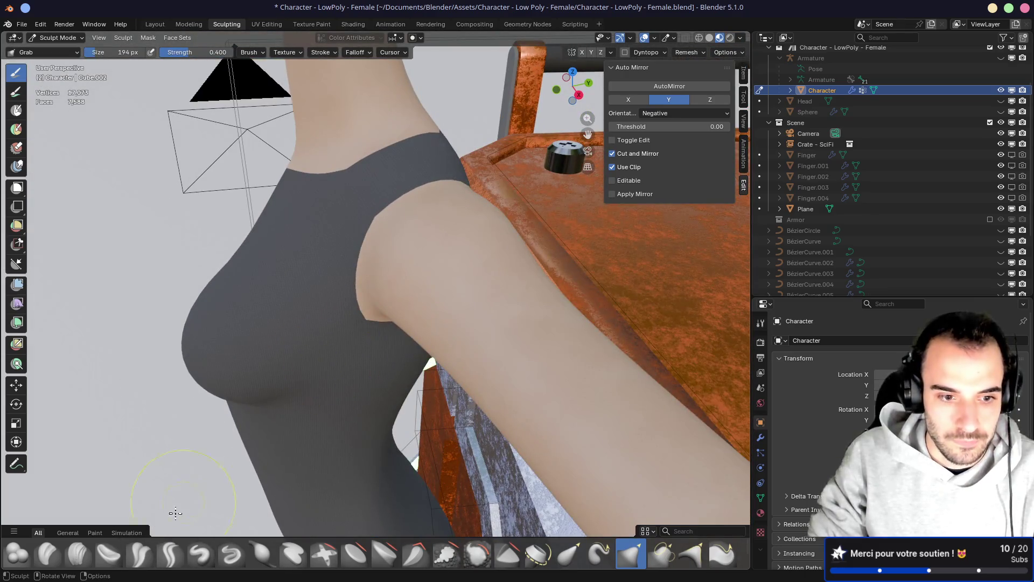
{"action": "left_click", "coordinate": [139, 554]}
Switch to Solid shading and show the body's modifier stack while viewing the shoulder
{"action": "mouse_move", "coordinate": [300, 397]}
{"action": "middle_mouse_down"}
{"action": "mouse_move", "coordinate": [431, 401]}
{"action": "mouse_move", "coordinate": [405, 370]}
{"action": "mouse_move", "coordinate": [462, 370]}
{"action": "mouse_move", "coordinate": [488, 345]}
{"action": "mouse_move", "coordinate": [512, 358]}
{"action": "middle_mouse_up"}
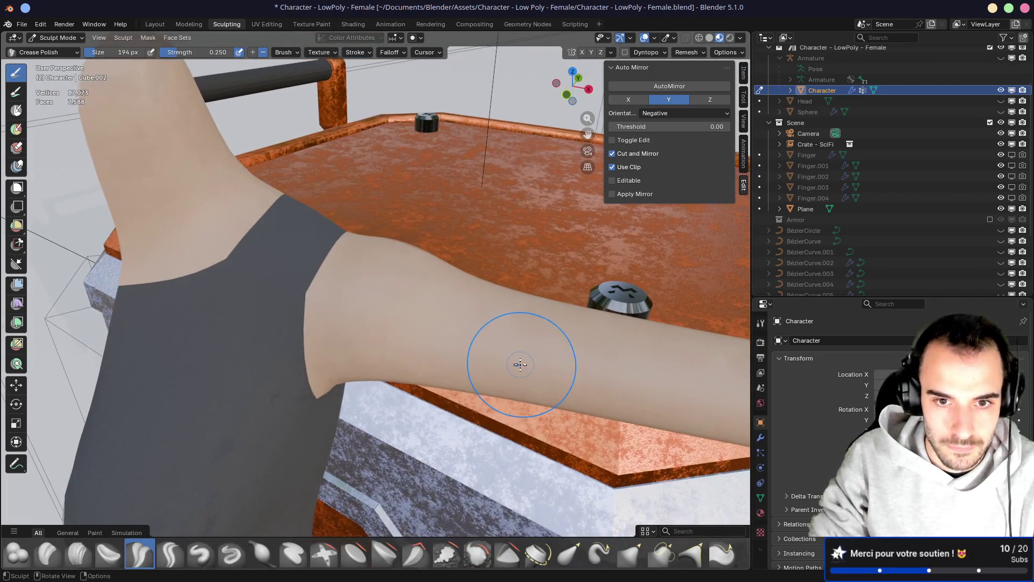
{"action": "mouse_move", "coordinate": [518, 300]}
{"action": "middle_mouse_down"}
{"action": "mouse_move", "coordinate": [462, 296]}
{"action": "mouse_move", "coordinate": [336, 347]}
{"action": "middle_mouse_up"}
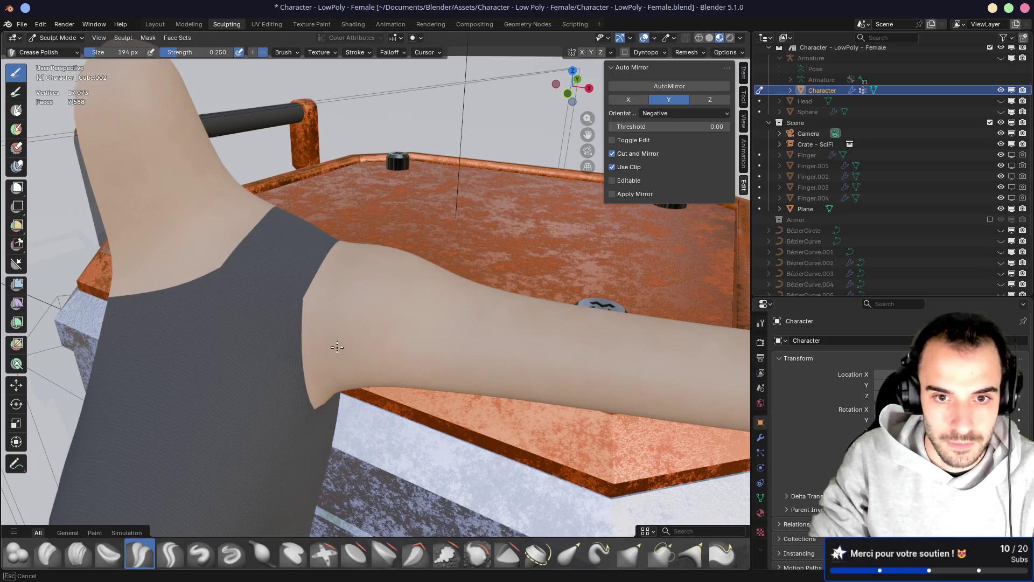
{"action": "mouse_move", "coordinate": [462, 322]}
{"action": "middle_mouse_down"}
{"action": "mouse_move", "coordinate": [420, 307]}
{"action": "mouse_move", "coordinate": [393, 323]}
{"action": "mouse_move", "coordinate": [340, 303]}
{"action": "middle_mouse_up"}
{"action": "middle_click_drag", "start_coordinate": [485, 235], "coordinate": [683, 63], "text": "shift"}
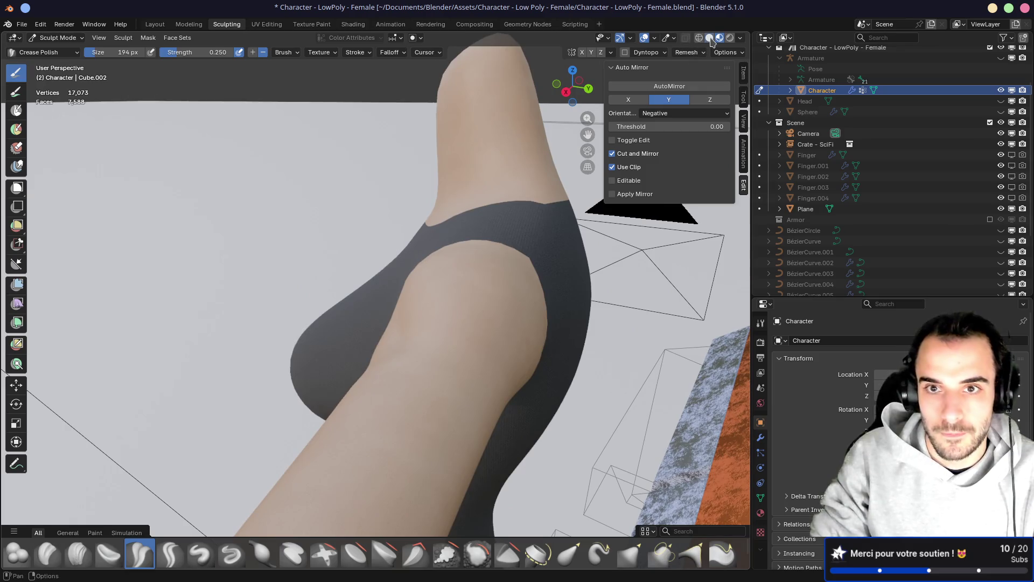
{"action": "left_click", "coordinate": [710, 38]}
{"action": "mouse_move", "coordinate": [440, 278]}
{"action": "middle_mouse_down"}
{"action": "mouse_move", "coordinate": [435, 319]}
{"action": "mouse_move", "coordinate": [416, 301]}
{"action": "middle_mouse_up"}
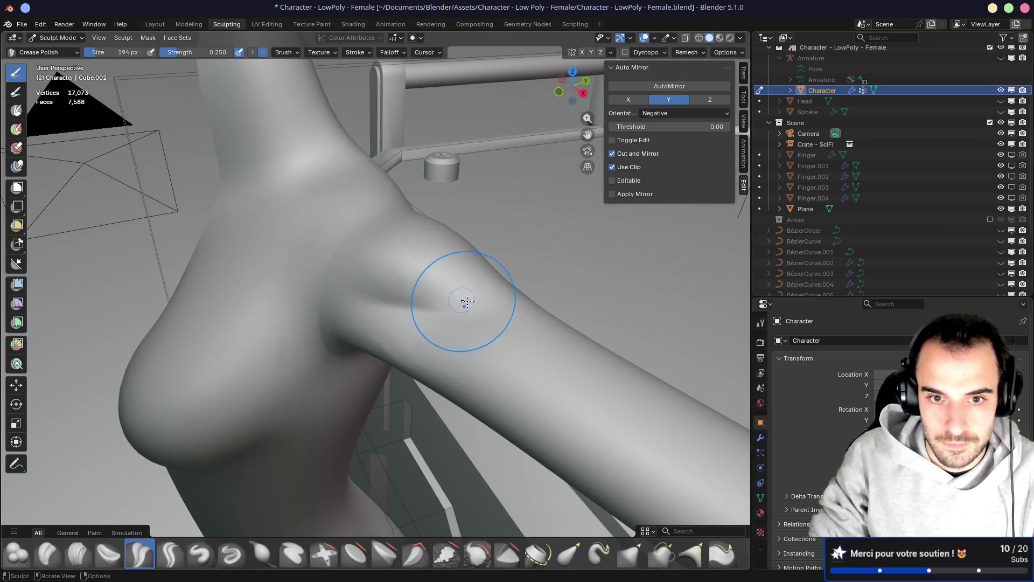
{"action": "left_click", "coordinate": [762, 438]}
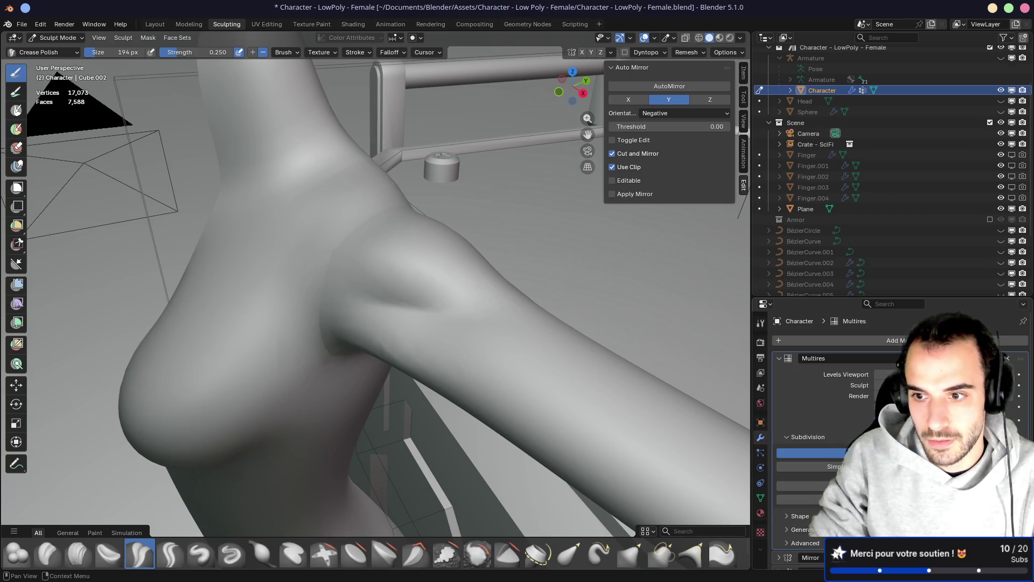
{"action": "mouse_move", "coordinate": [563, 358]}
{"action": "middle_mouse_down"}
{"action": "mouse_move", "coordinate": [485, 362]}
{"action": "mouse_move", "coordinate": [597, 358]}
{"action": "mouse_move", "coordinate": [351, 293]}
{"action": "middle_mouse_up"}
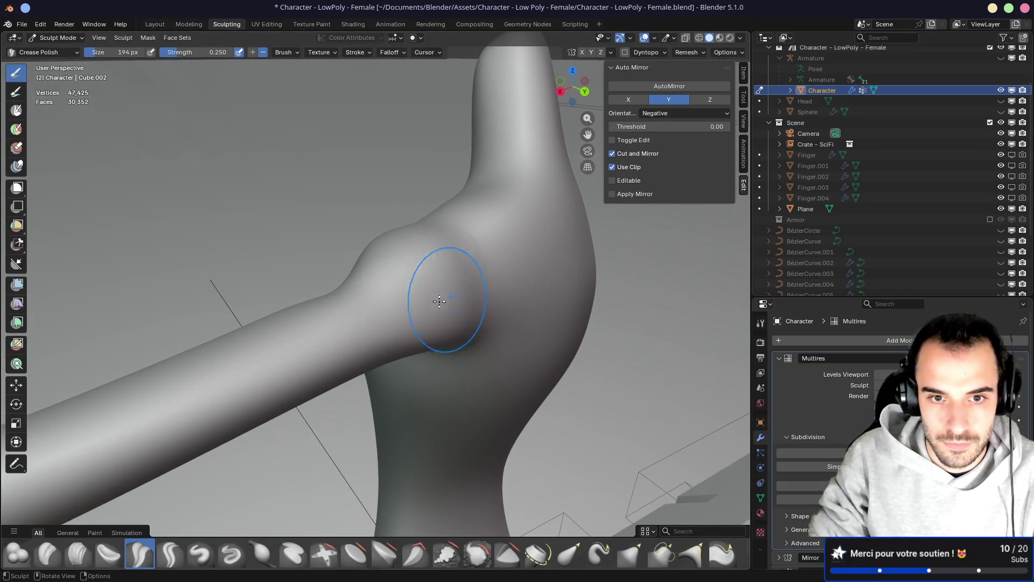
Resize the Crease Polish brush to 124 px and orbit around torso and shoulder
{"action": "key", "text": "f"}
{"action": "left_click", "coordinate": [414, 283]}
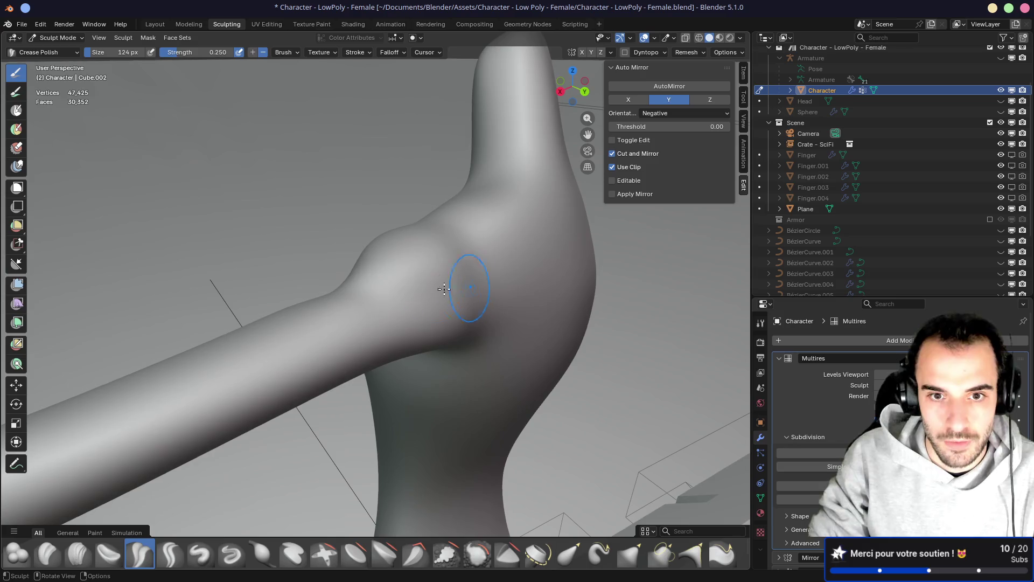
{"action": "mouse_move", "coordinate": [494, 289]}
{"action": "middle_mouse_down"}
{"action": "mouse_move", "coordinate": [566, 301]}
{"action": "mouse_move", "coordinate": [369, 300]}
{"action": "middle_mouse_up"}
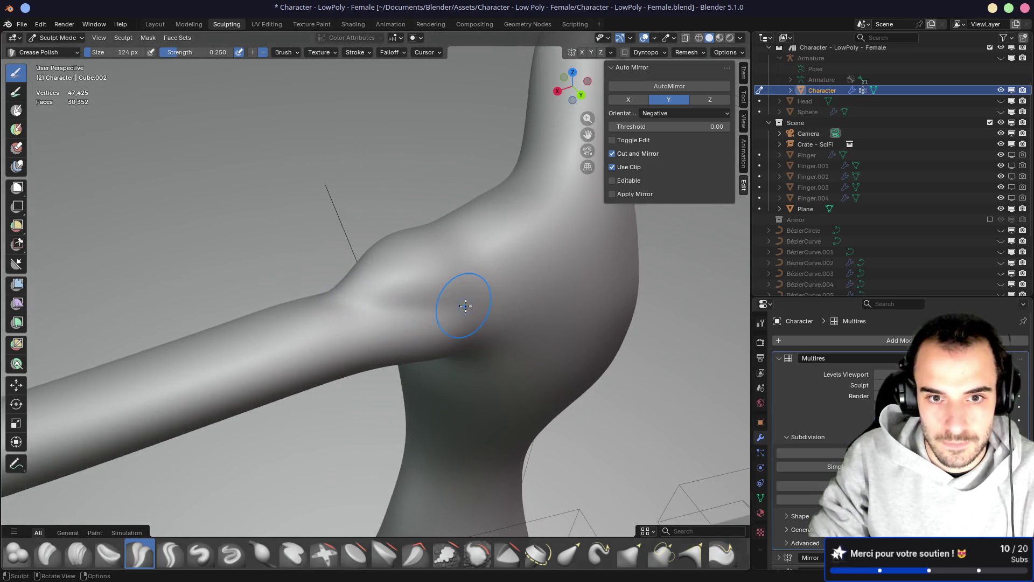
{"action": "middle_click_drag", "start_coordinate": [462, 300], "coordinate": [566, 313]}
{"action": "middle_click_drag", "start_coordinate": [450, 318], "coordinate": [350, 296]}
{"action": "mouse_move", "coordinate": [427, 318]}
{"action": "middle_mouse_down"}
{"action": "mouse_move", "coordinate": [415, 258]}
{"action": "mouse_move", "coordinate": [438, 247]}
{"action": "mouse_move", "coordinate": [570, 293]}
{"action": "mouse_move", "coordinate": [434, 306]}
{"action": "mouse_move", "coordinate": [439, 322]}
{"action": "mouse_move", "coordinate": [425, 305]}
{"action": "mouse_move", "coordinate": [450, 315]}
{"action": "mouse_move", "coordinate": [388, 342]}
{"action": "mouse_move", "coordinate": [377, 303]}
{"action": "mouse_move", "coordinate": [363, 297]}
{"action": "middle_mouse_up"}
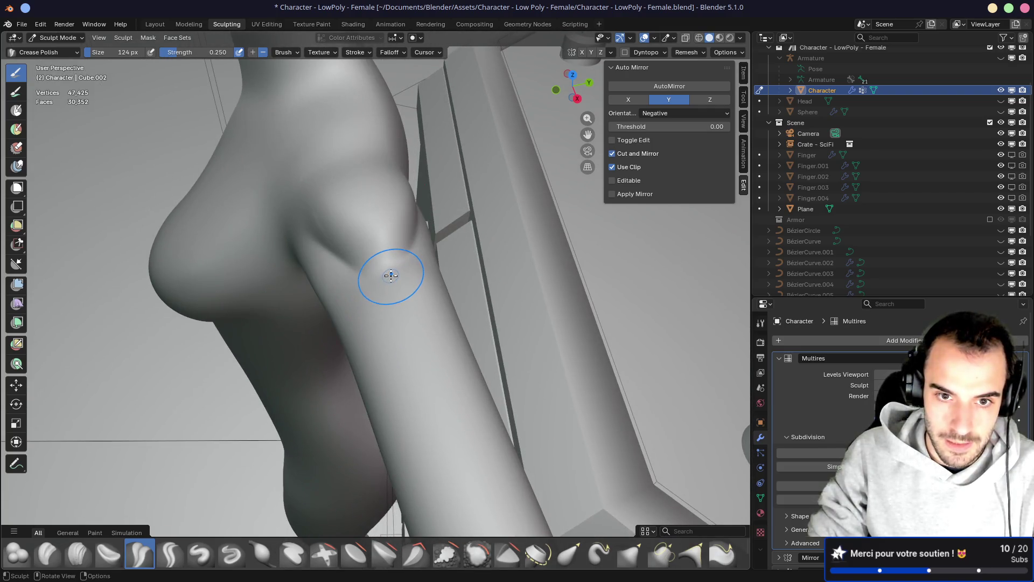
Shrink the brush to 44 px, inspect the upper arm, and return to Material Preview
{"action": "left_click", "coordinate": [396, 302]}
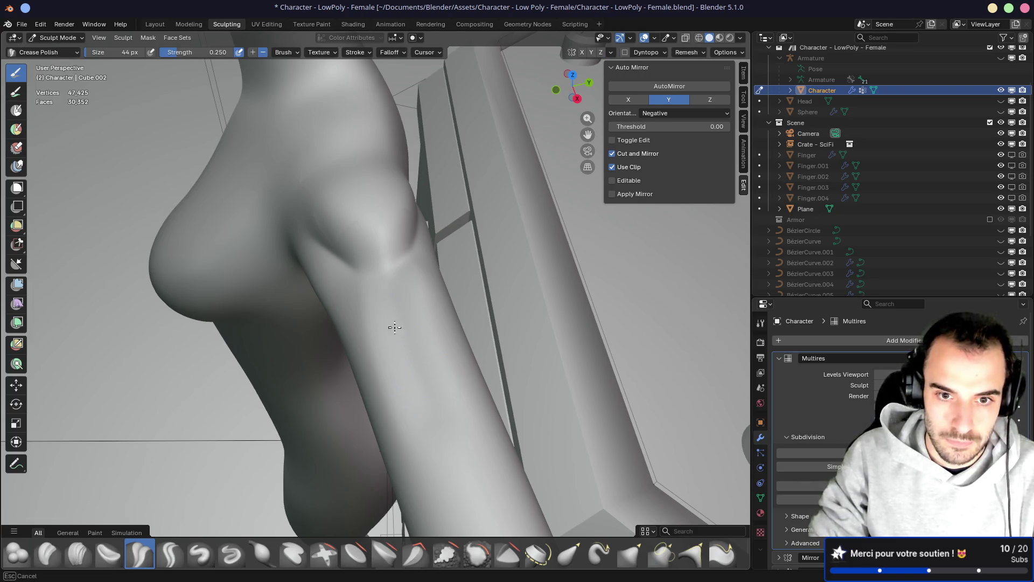
{"action": "mouse_move", "coordinate": [420, 399]}
{"action": "middle_mouse_down"}
{"action": "mouse_move", "coordinate": [396, 314]}
{"action": "mouse_move", "coordinate": [396, 293]}
{"action": "mouse_move", "coordinate": [422, 272]}
{"action": "middle_mouse_up"}
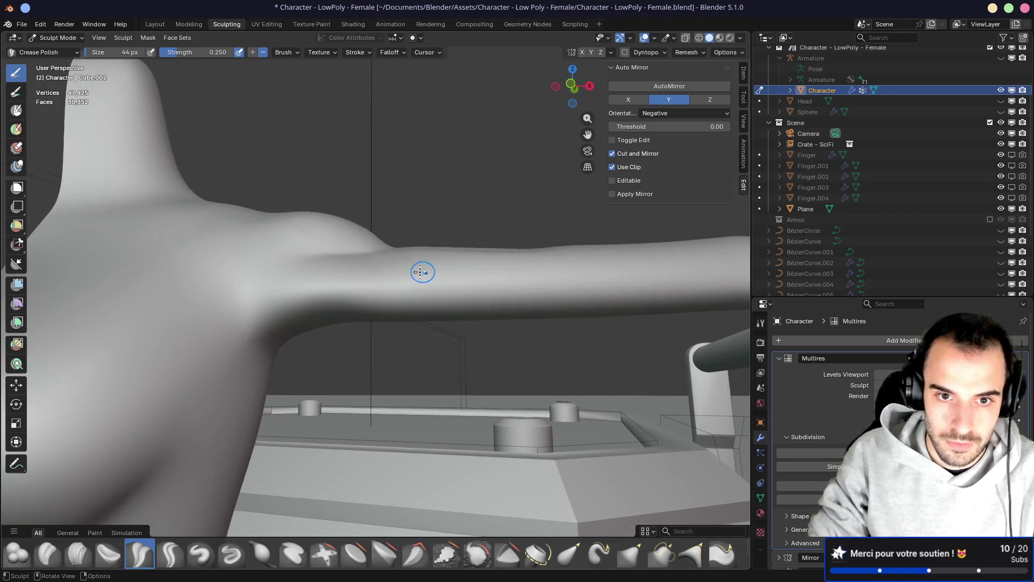
{"action": "mouse_move", "coordinate": [385, 304]}
{"action": "middle_mouse_down"}
{"action": "mouse_move", "coordinate": [377, 291]}
{"action": "mouse_move", "coordinate": [358, 293]}
{"action": "mouse_move", "coordinate": [348, 334]}
{"action": "mouse_move", "coordinate": [358, 342]}
{"action": "mouse_move", "coordinate": [286, 374]}
{"action": "middle_mouse_up"}
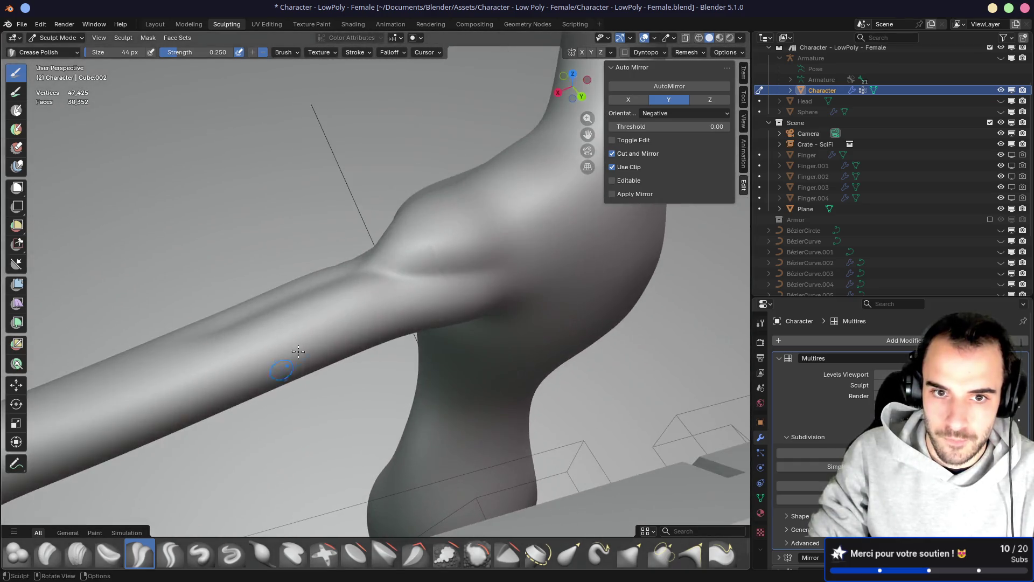
{"action": "mouse_move", "coordinate": [457, 222]}
{"action": "middle_mouse_down"}
{"action": "mouse_move", "coordinate": [455, 261]}
{"action": "mouse_move", "coordinate": [360, 238]}
{"action": "mouse_move", "coordinate": [432, 252]}
{"action": "middle_mouse_up"}
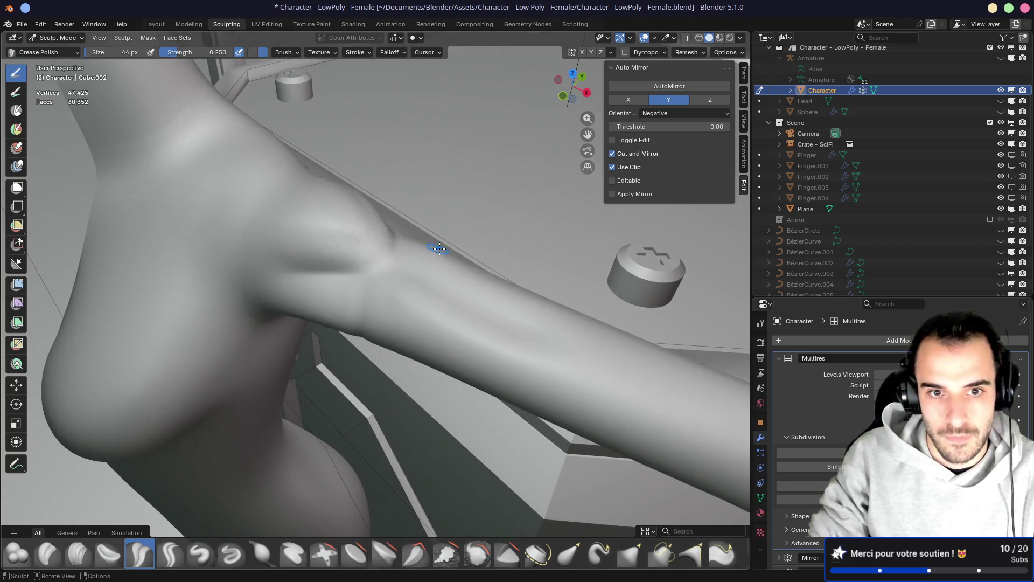
{"action": "left_click", "coordinate": [720, 38]}
{"action": "middle_click_drag", "start_coordinate": [409, 215], "coordinate": [437, 183]}
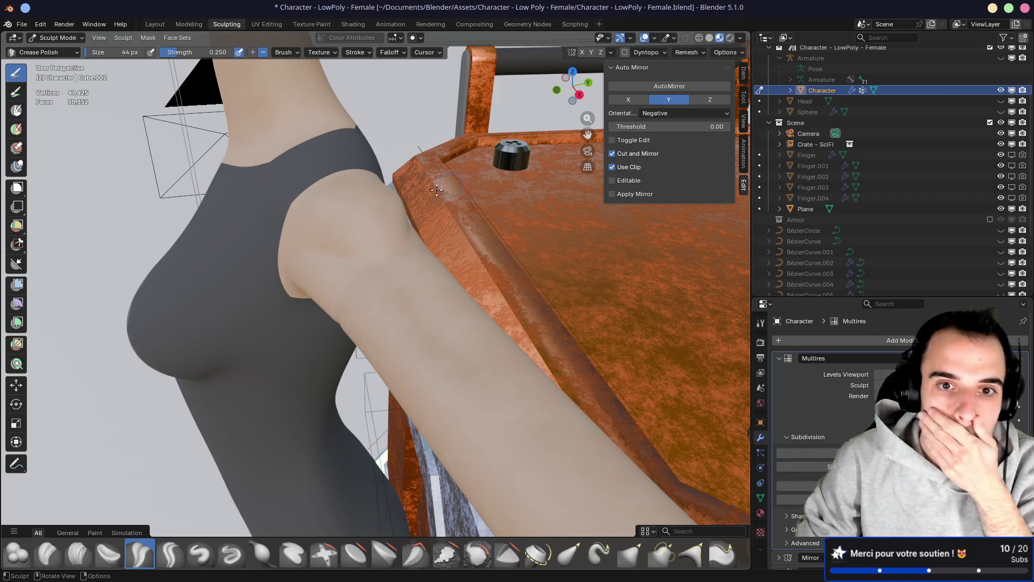
Compare the smooth Multires surface with the low-poly original around the torso and arm
{"action": "middle_click_drag", "start_coordinate": [414, 194], "coordinate": [496, 284]}
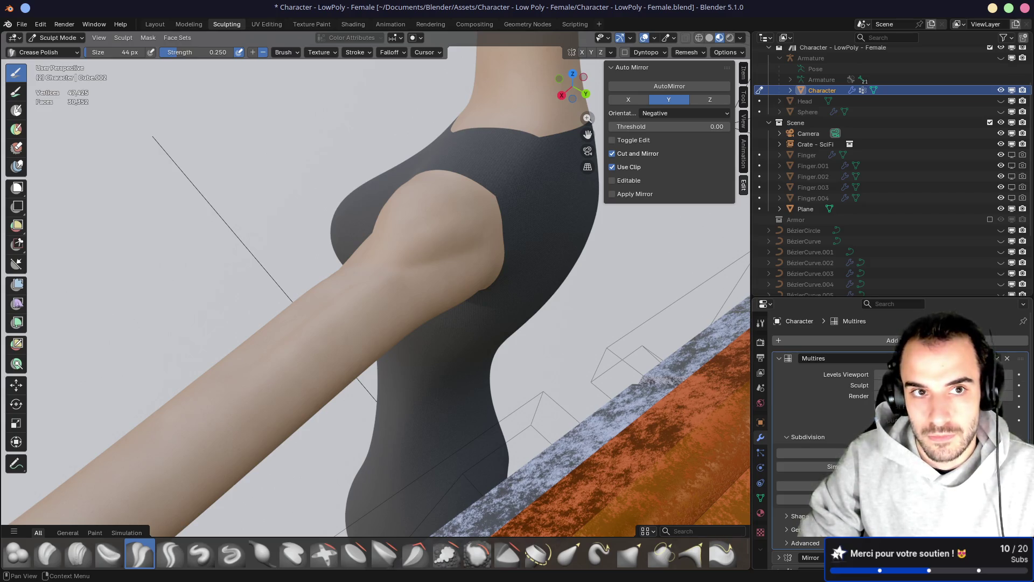
{"action": "key", "text": "ctrl+0"}
{"action": "key", "text": "ctrl+3"}
{"action": "key", "text": "ctrl+0"}
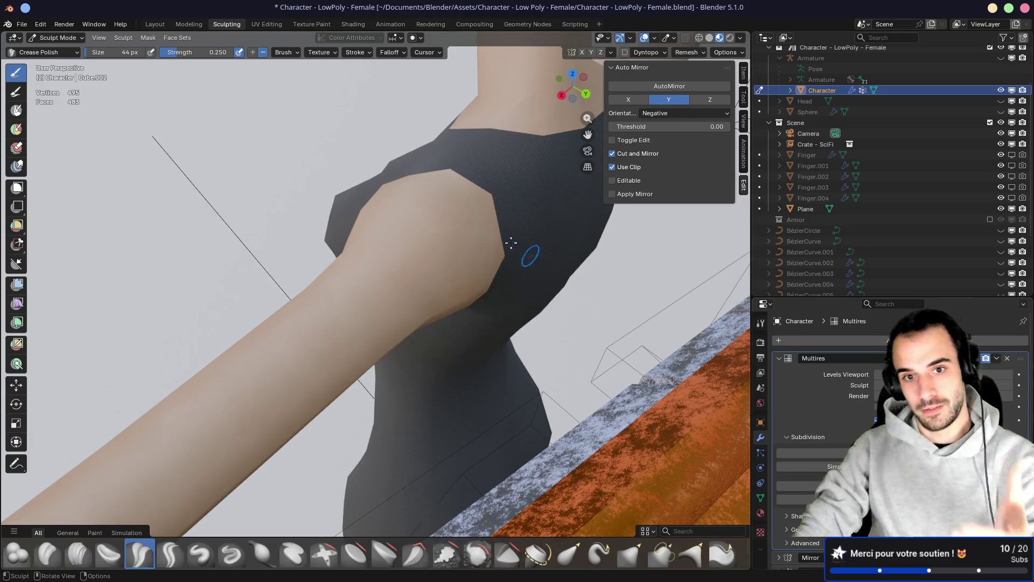
{"action": "scroll", "coordinate": [485, 216], "scroll_direction": "up", "scroll_amount": 3}
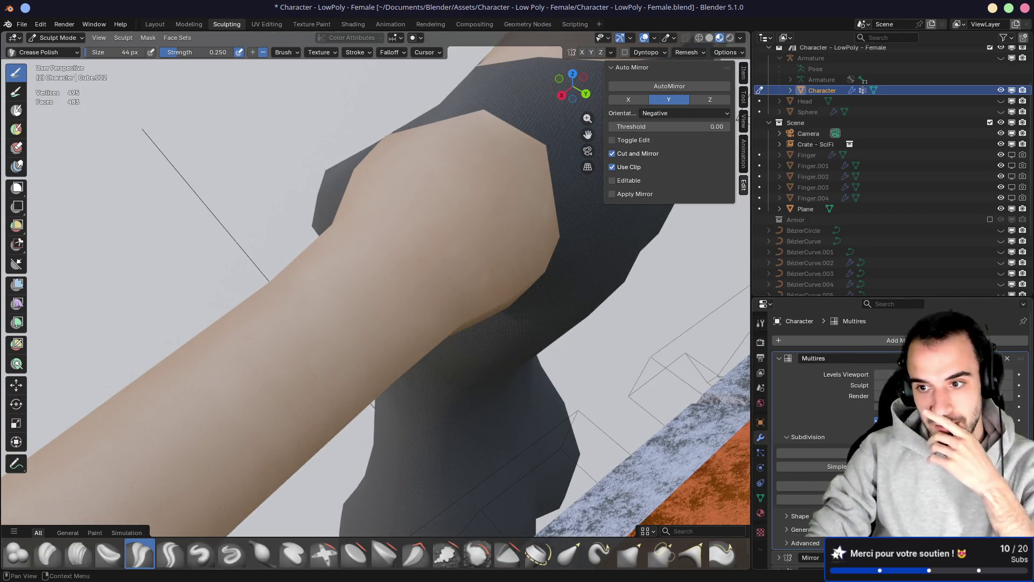
{"action": "key", "text": "ctrl+3"}
Inspect the sculpted shoulder, hip, shorts and thigh skin up close
{"action": "mouse_move", "coordinate": [539, 280]}
{"action": "middle_mouse_down"}
{"action": "mouse_move", "coordinate": [475, 254]}
{"action": "mouse_move", "coordinate": [566, 291]}
{"action": "mouse_move", "coordinate": [526, 278]}
{"action": "mouse_move", "coordinate": [570, 284]}
{"action": "middle_mouse_up"}
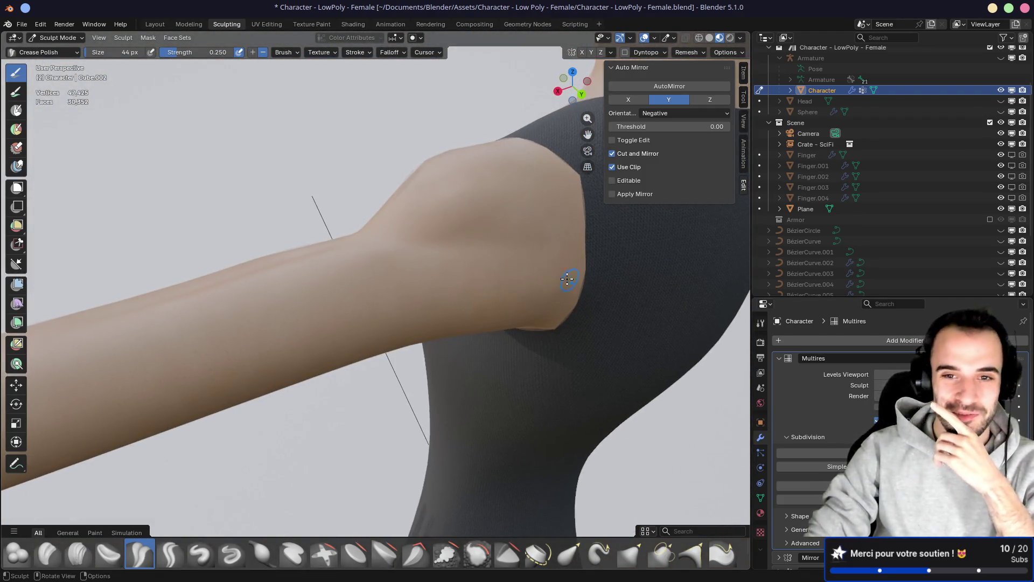
{"action": "middle_click_drag", "start_coordinate": [526, 243], "coordinate": [461, 270]}
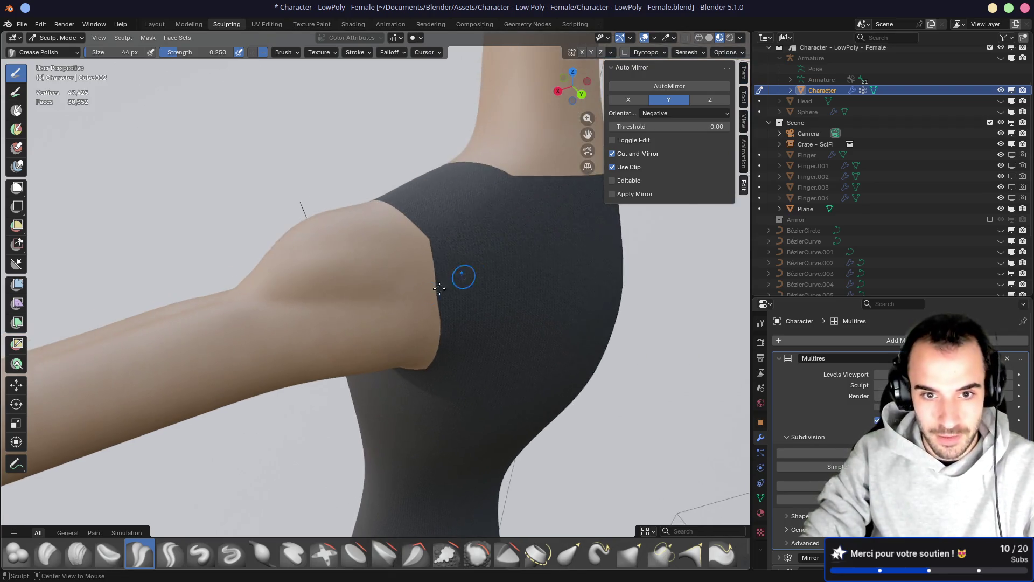
{"action": "scroll", "coordinate": [462, 270], "scroll_direction": "up", "scroll_amount": 5}
{"action": "middle_click_drag", "start_coordinate": [404, 318], "coordinate": [317, 235]}
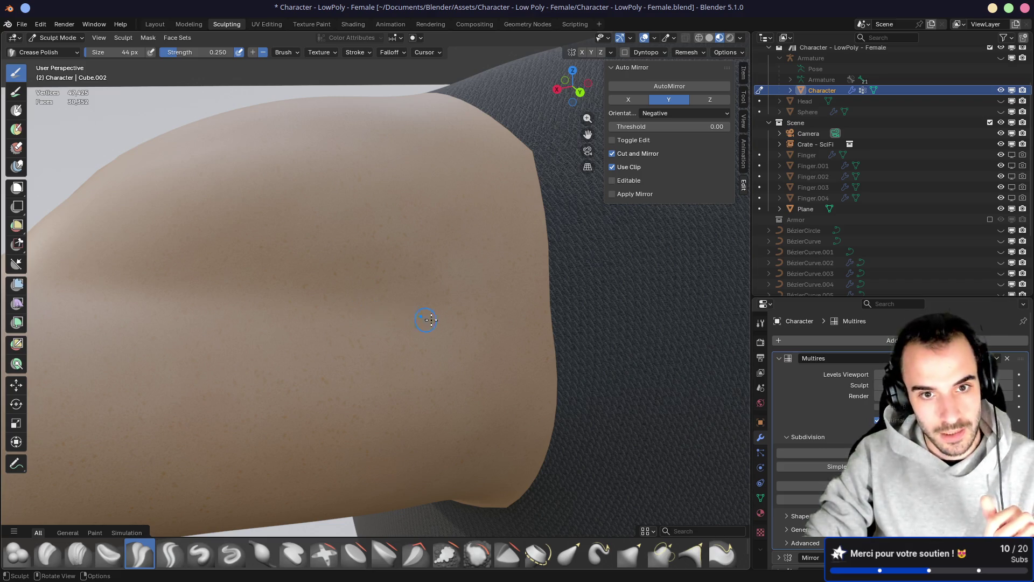
{"action": "scroll", "coordinate": [426, 320], "scroll_direction": "down", "scroll_amount": 5}
{"action": "mouse_move", "coordinate": [418, 319]}
{"action": "middle_mouse_down"}
{"action": "mouse_move", "coordinate": [468, 328]}
{"action": "mouse_move", "coordinate": [416, 336]}
{"action": "mouse_move", "coordinate": [360, 300]}
{"action": "middle_mouse_up"}
{"action": "scroll", "coordinate": [362, 324], "scroll_direction": "up", "scroll_amount": 3}
{"action": "scroll", "coordinate": [362, 324], "scroll_direction": "up", "scroll_amount": 2}
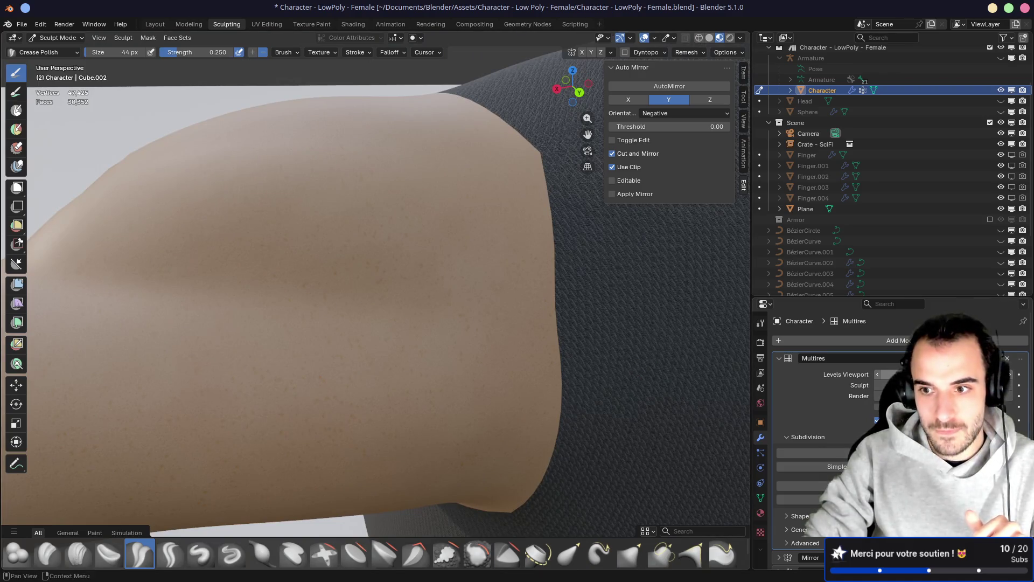
Briefly lower the Multires viewport detail, undo it, recheck the shoulder, and return to Layout
{"action": "left_click_drag", "start_coordinate": [916, 374], "coordinate": [879, 374]}
{"action": "middle_click_drag", "start_coordinate": [735, 342], "coordinate": [424, 310]}
{"action": "key", "text": "ctrl+z"}
{"action": "scroll", "coordinate": [423, 311], "scroll_direction": "down", "scroll_amount": 2}
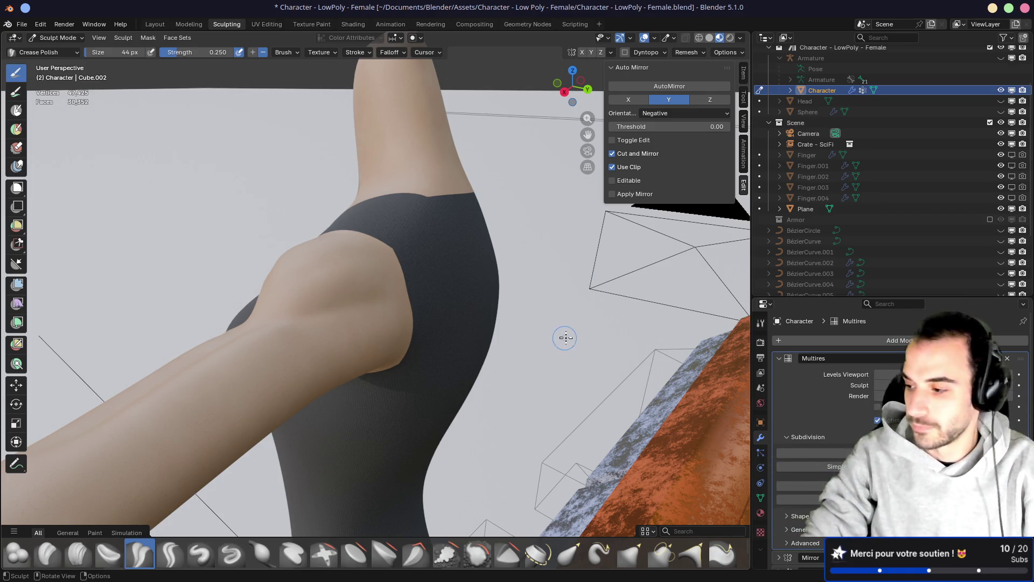
{"action": "mouse_move", "coordinate": [420, 327]}
{"action": "middle_mouse_down"}
{"action": "mouse_move", "coordinate": [513, 327]}
{"action": "mouse_move", "coordinate": [512, 258]}
{"action": "mouse_move", "coordinate": [529, 210]}
{"action": "middle_mouse_up"}
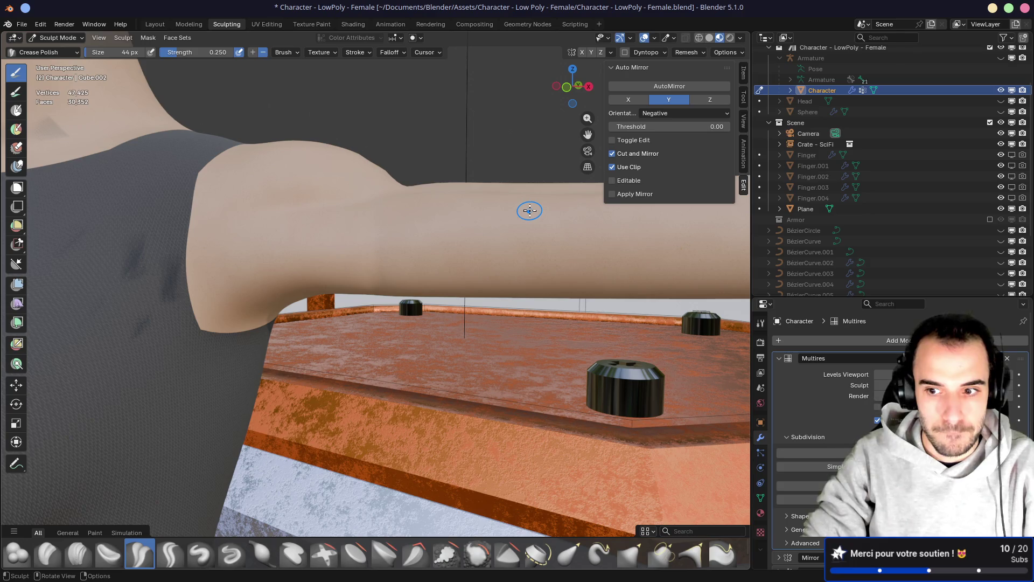
{"action": "mouse_move", "coordinate": [487, 219]}
{"action": "middle_mouse_down"}
{"action": "mouse_move", "coordinate": [383, 261]}
{"action": "mouse_move", "coordinate": [358, 253]}
{"action": "middle_mouse_up"}
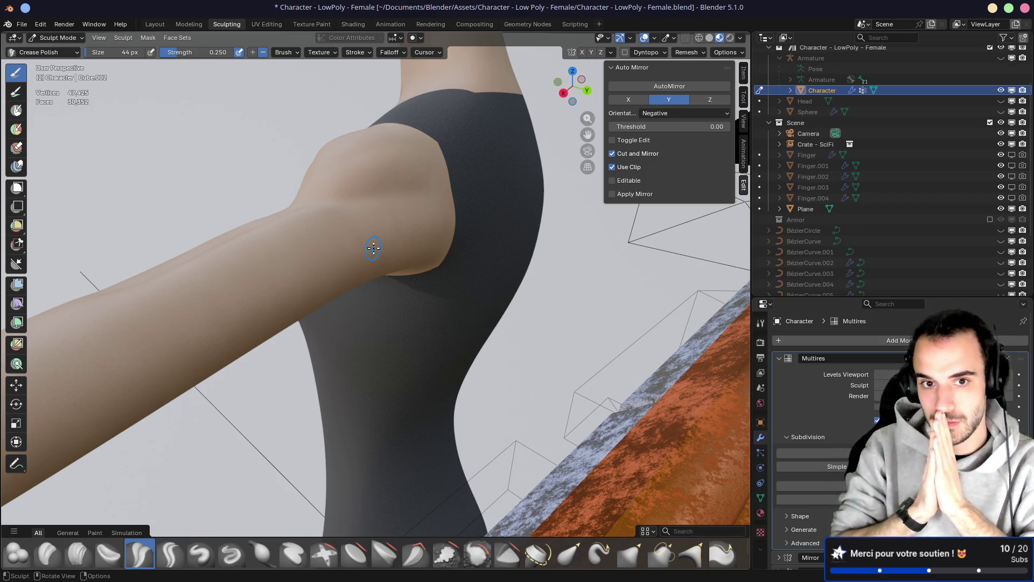
{"action": "mouse_move", "coordinate": [370, 247]}
{"action": "middle_mouse_down"}
{"action": "mouse_move", "coordinate": [423, 201]}
{"action": "mouse_move", "coordinate": [269, 194]}
{"action": "mouse_move", "coordinate": [323, 189]}
{"action": "middle_mouse_up"}
{"action": "left_click", "coordinate": [155, 25]}
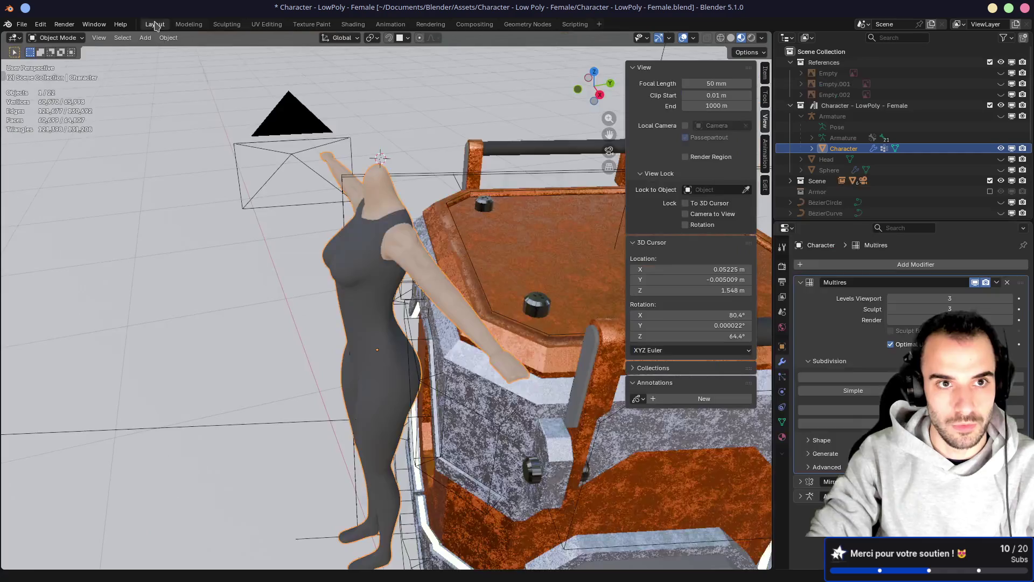
Set the Multires Levels Viewport to 0 while viewing the arm close up
{"action": "scroll", "coordinate": [407, 236], "scroll_direction": "up", "scroll_amount": 5}
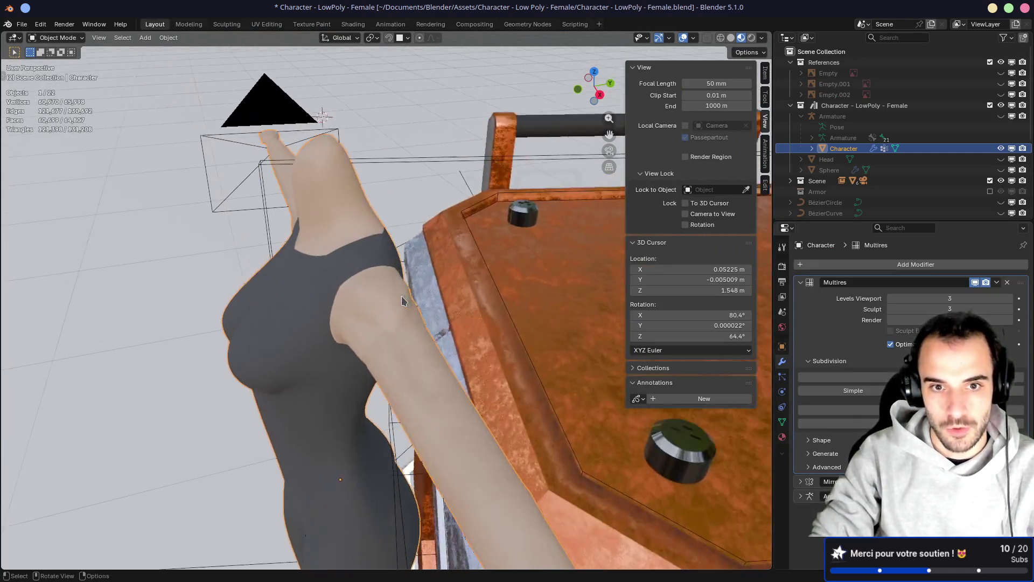
{"action": "scroll", "coordinate": [404, 301], "scroll_direction": "up", "scroll_amount": 4}
{"action": "mouse_move", "coordinate": [496, 297]}
{"action": "middle_mouse_down"}
{"action": "mouse_move", "coordinate": [429, 296]}
{"action": "mouse_move", "coordinate": [337, 275]}
{"action": "mouse_move", "coordinate": [441, 293]}
{"action": "mouse_move", "coordinate": [702, 283]}
{"action": "middle_mouse_up"}
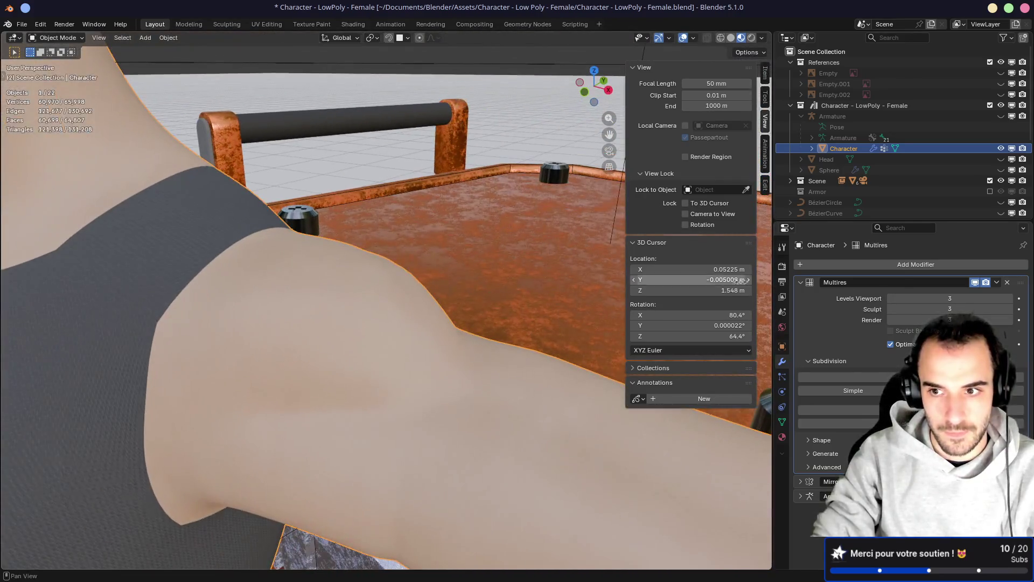
{"action": "left_click", "coordinate": [892, 299]}
{"action": "left_click", "coordinate": [891, 299]}
{"action": "left_click", "coordinate": [892, 299]}
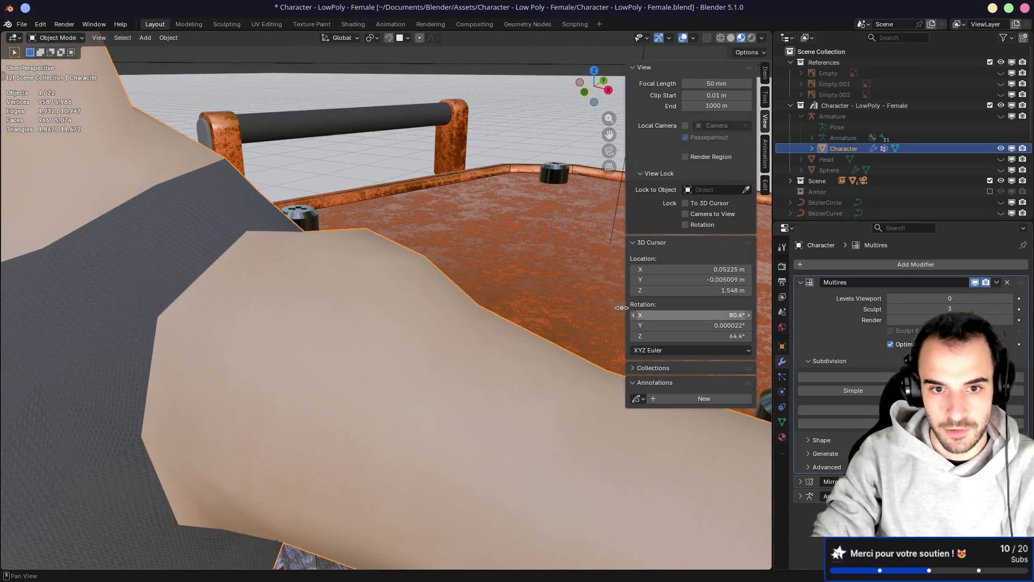
Enter Edit Mode to inspect the shoulder's low-poly cage, then start raising the viewport level
{"action": "key", "text": "Tab"}
{"action": "middle_click_drag", "start_coordinate": [518, 285], "coordinate": [442, 250], "text": "shift"}
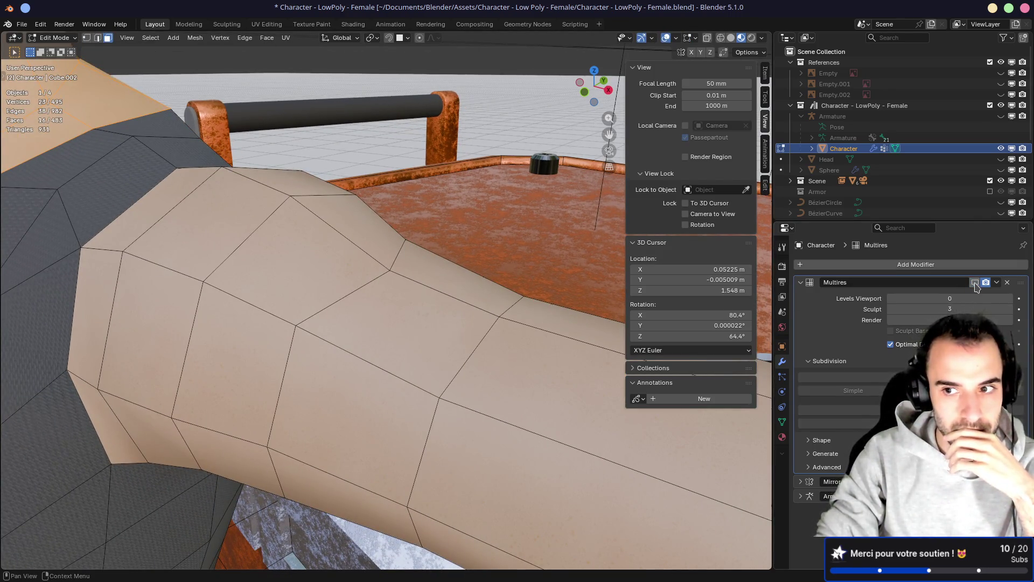
{"action": "middle_click_drag", "start_coordinate": [410, 248], "coordinate": [462, 245]}
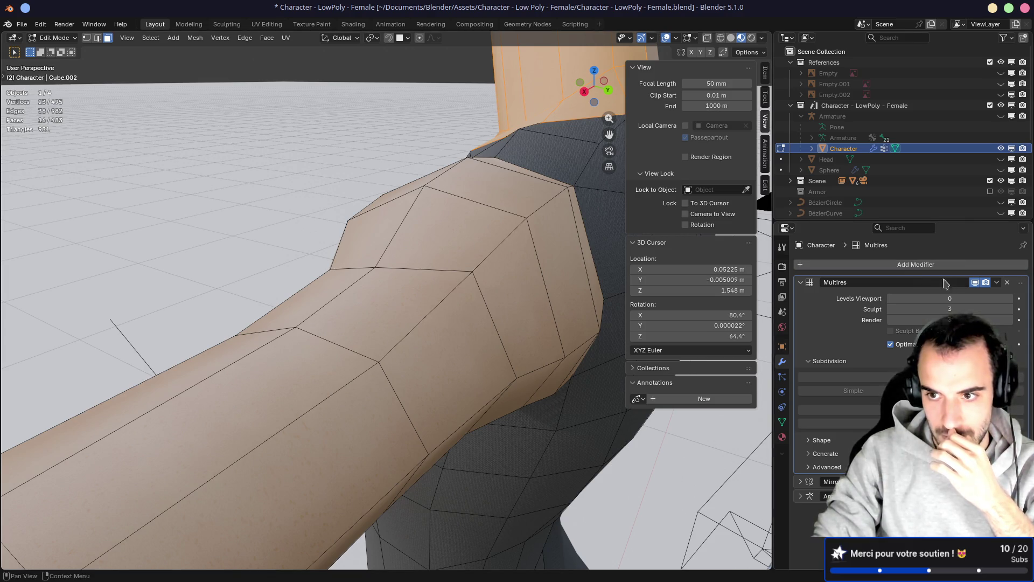
{"action": "left_click", "coordinate": [1009, 298]}
Bring Multires Levels Viewport back to 3 and return the body to Object Mode
{"action": "left_click", "coordinate": [1009, 298]}
{"action": "left_click", "coordinate": [1009, 298]}
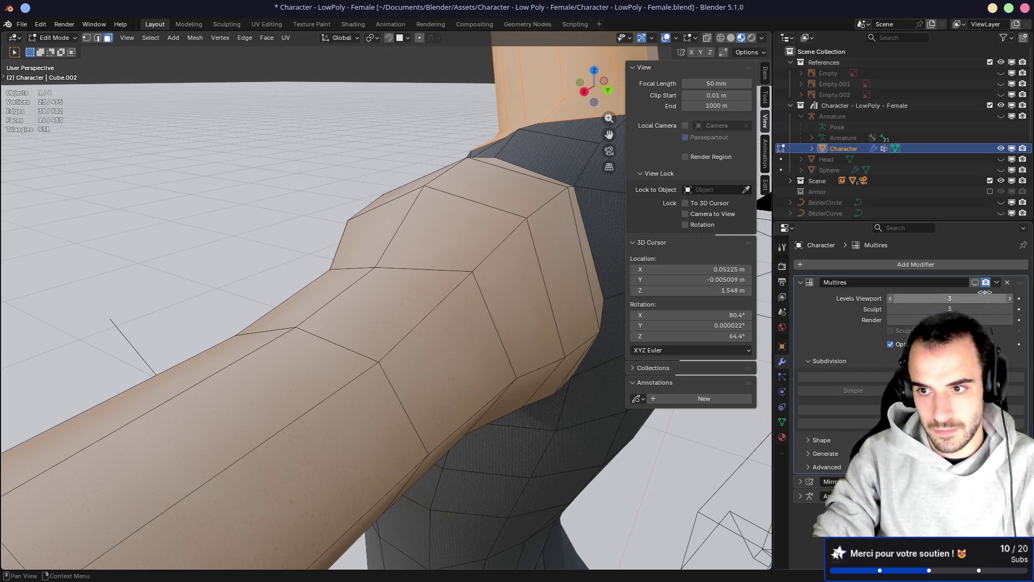
{"action": "middle_click_drag", "start_coordinate": [545, 277], "coordinate": [372, 272]}
{"action": "scroll", "coordinate": [544, 277], "scroll_direction": "up", "scroll_amount": 3}
{"action": "scroll", "coordinate": [545, 277], "scroll_direction": "down", "scroll_amount": 3}
{"action": "key", "text": "Tab"}
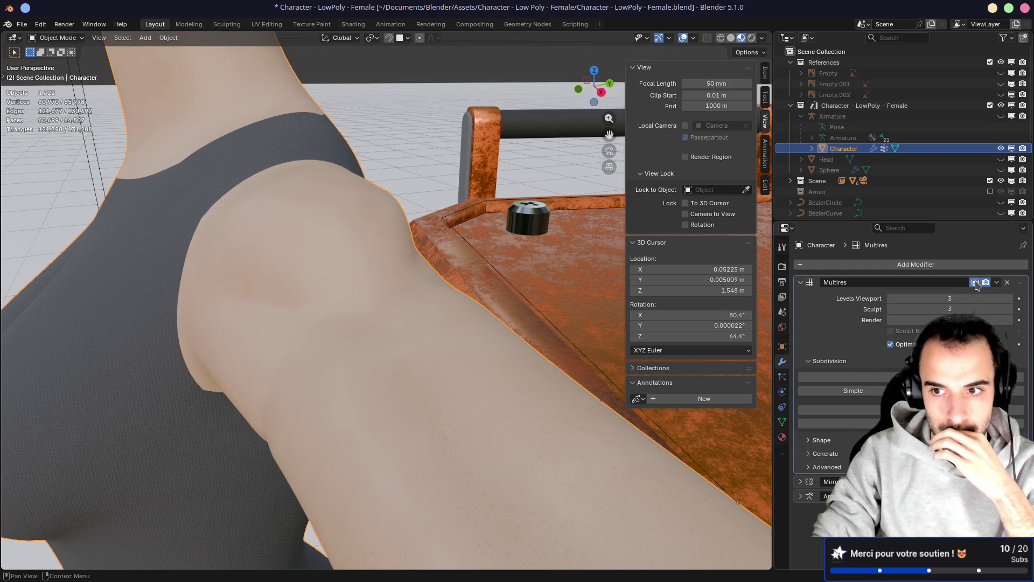
Toggle the Multires viewport display and drop the level to 0, then restore it to 3
{"action": "left_click", "coordinate": [976, 282]}
{"action": "left_click", "coordinate": [975, 282]}
{"action": "middle_click_drag", "start_coordinate": [453, 276], "coordinate": [412, 286]}
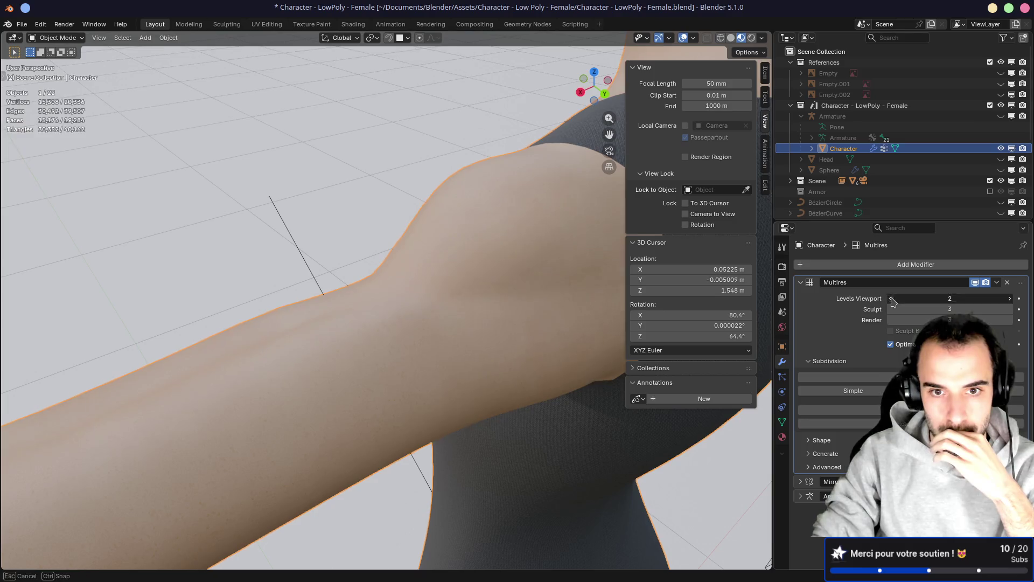
{"action": "left_click_drag", "start_coordinate": [894, 302], "coordinate": [894, 297]}
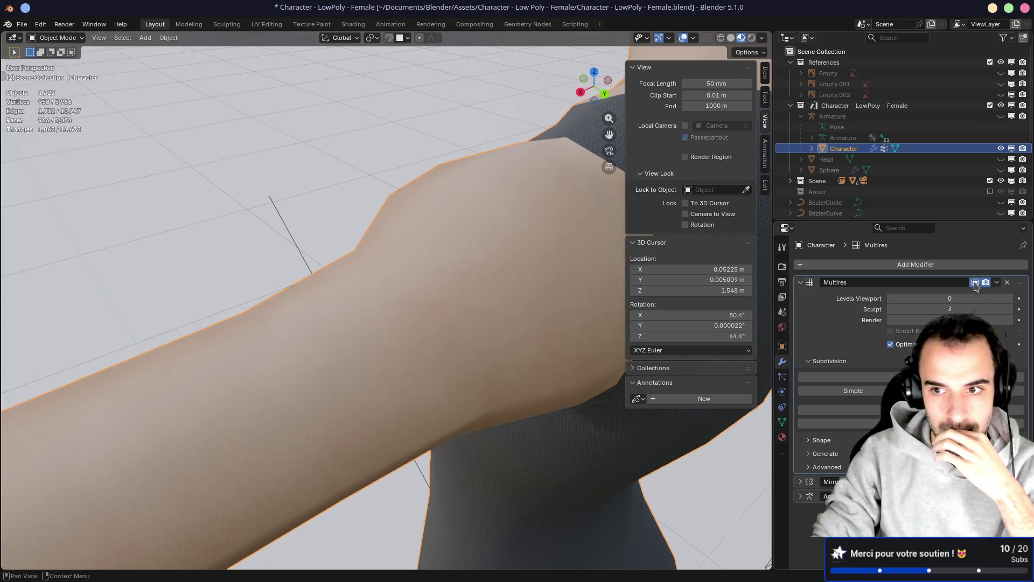
{"action": "left_click_drag", "start_coordinate": [1017, 299], "coordinate": [1026, 300]}
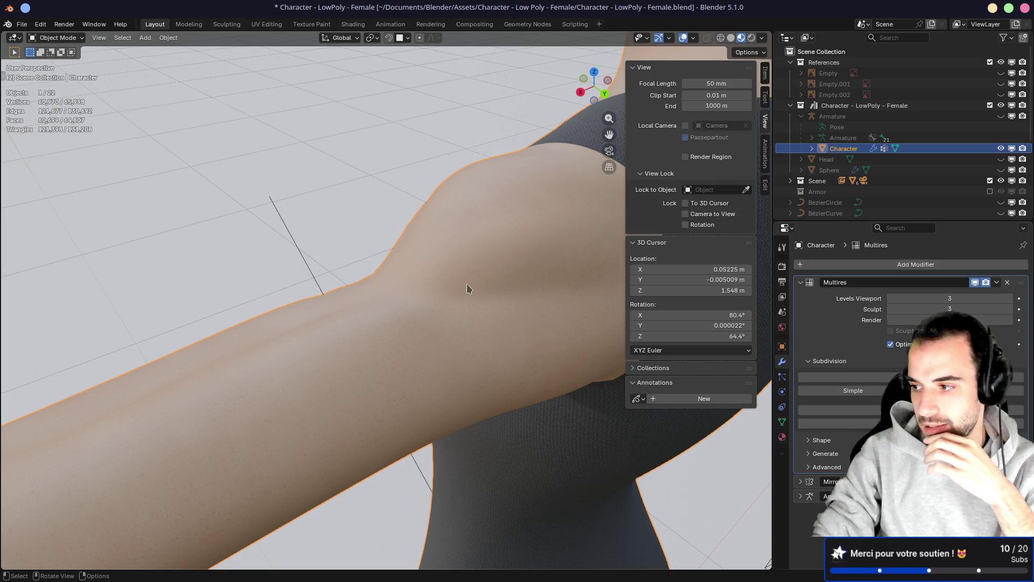
{"action": "middle_click_drag", "start_coordinate": [352, 279], "coordinate": [496, 288]}
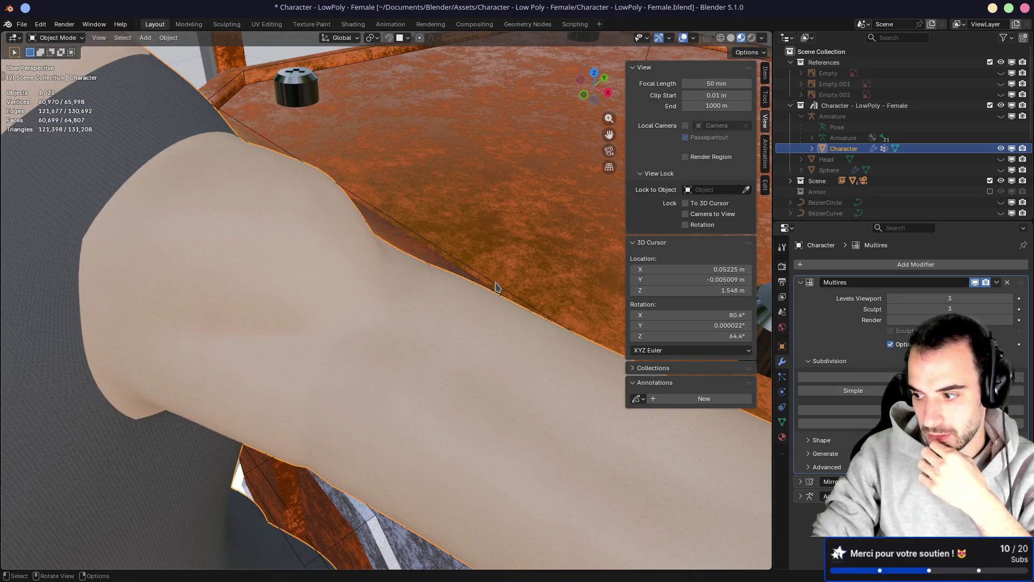
{"action": "scroll", "coordinate": [491, 278], "scroll_direction": "down", "scroll_amount": 4}
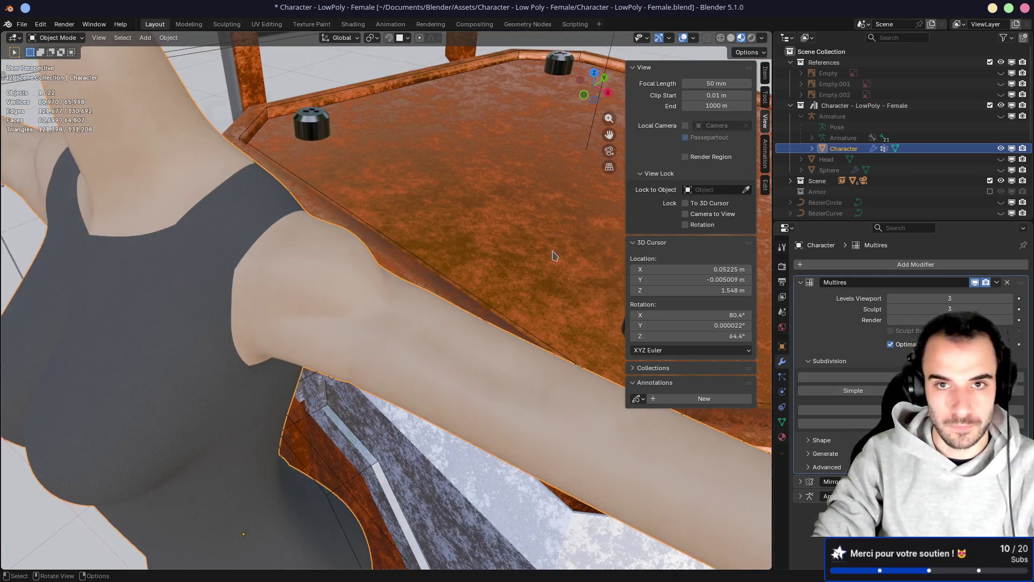
In the Sculpting workspace, use the Grab brush to pull the shoulder outward
{"action": "left_click", "coordinate": [227, 25]}
{"action": "mouse_move", "coordinate": [321, 199]}
{"action": "middle_mouse_down"}
{"action": "mouse_move", "coordinate": [377, 196]}
{"action": "mouse_move", "coordinate": [368, 193]}
{"action": "middle_mouse_up"}
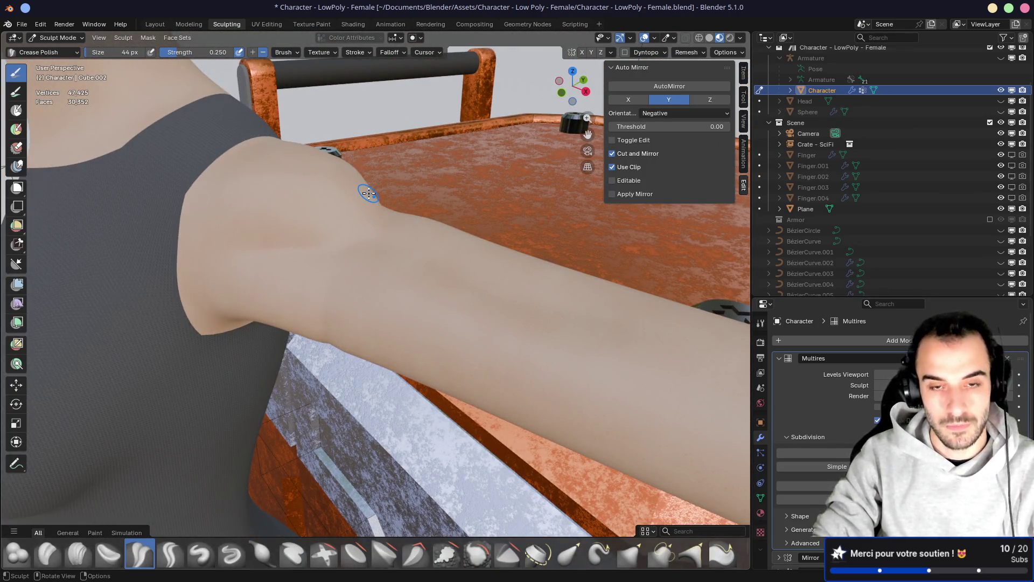
{"action": "key", "text": "g"}
{"action": "mouse_move", "coordinate": [497, 269]}
{"action": "left_mouse_down"}
{"action": "mouse_move", "coordinate": [456, 239]}
{"action": "mouse_move", "coordinate": [502, 238]}
{"action": "left_mouse_up"}
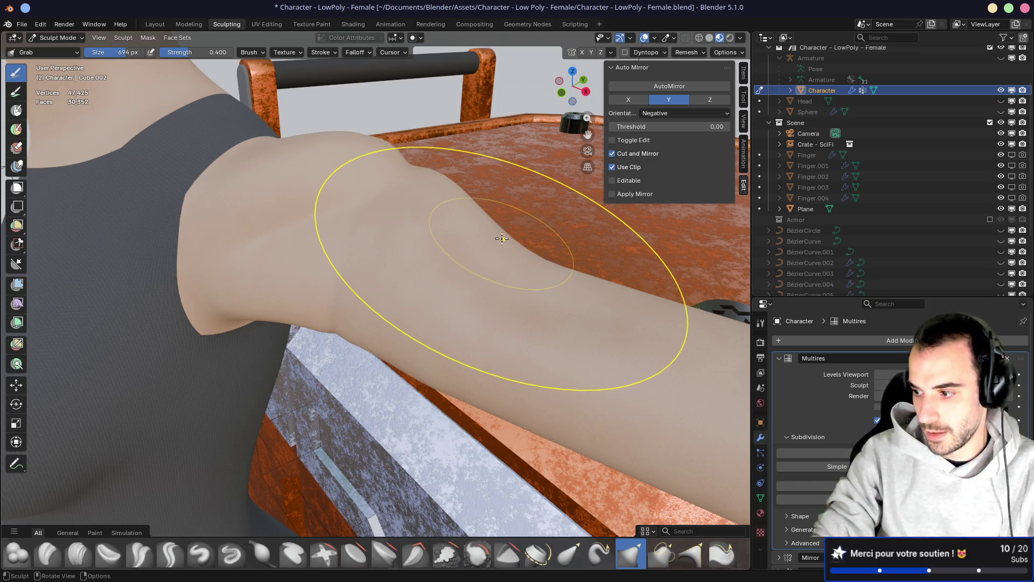
{"action": "middle_click_drag", "start_coordinate": [456, 214], "coordinate": [477, 198]}
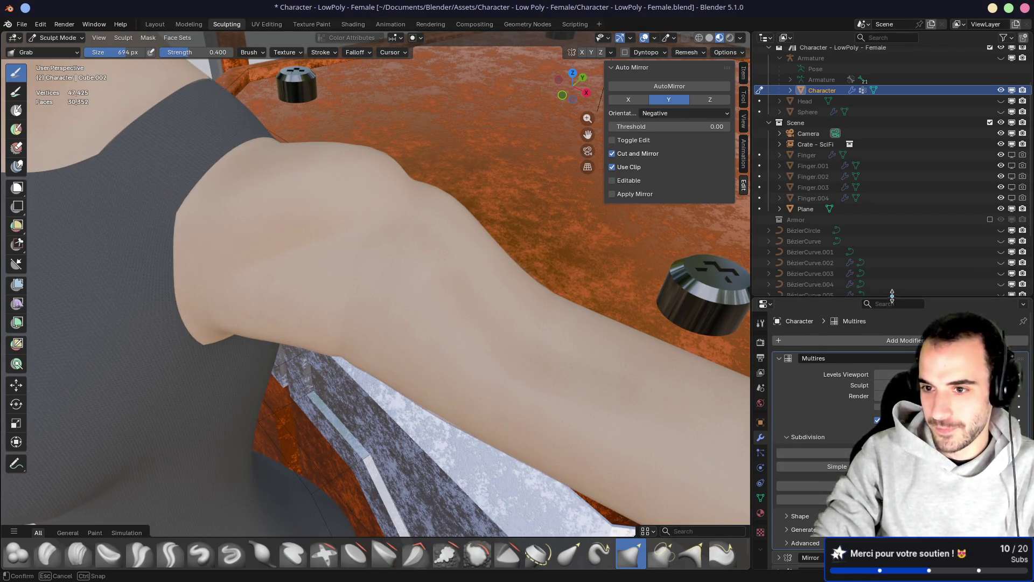
Widen the Multires settings area, review the arm over the crate, and lower the sculpt level to 2
{"action": "left_click_drag", "start_coordinate": [838, 298], "coordinate": [839, 217]}
{"action": "mouse_move", "coordinate": [411, 230]}
{"action": "middle_mouse_down"}
{"action": "mouse_move", "coordinate": [334, 210]}
{"action": "mouse_move", "coordinate": [243, 141]}
{"action": "middle_mouse_up"}
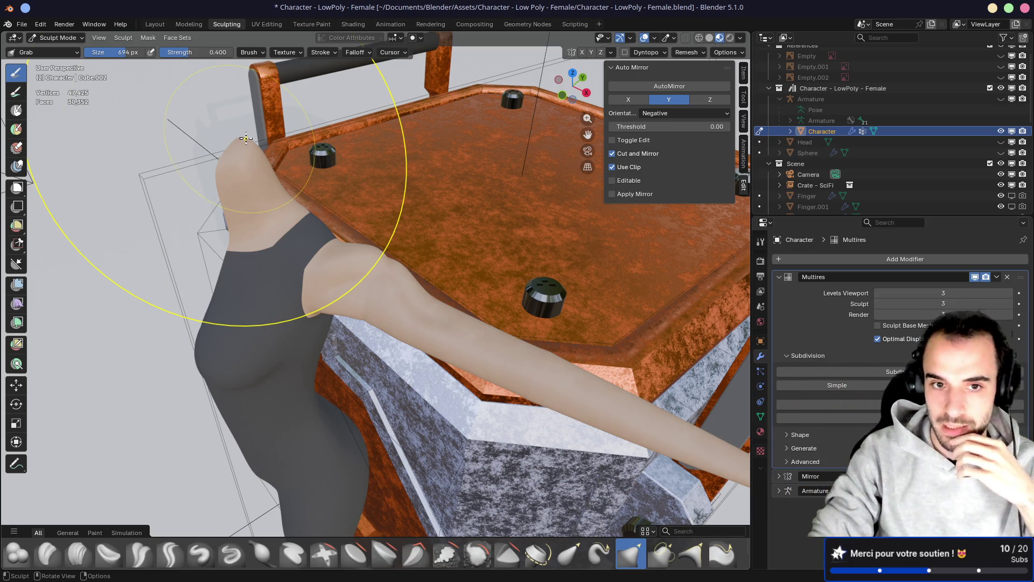
{"action": "scroll", "coordinate": [376, 272], "scroll_direction": "up", "scroll_amount": 5}
{"action": "mouse_move", "coordinate": [372, 273]}
{"action": "middle_mouse_down"}
{"action": "mouse_move", "coordinate": [424, 235]}
{"action": "mouse_move", "coordinate": [395, 240]}
{"action": "middle_mouse_up"}
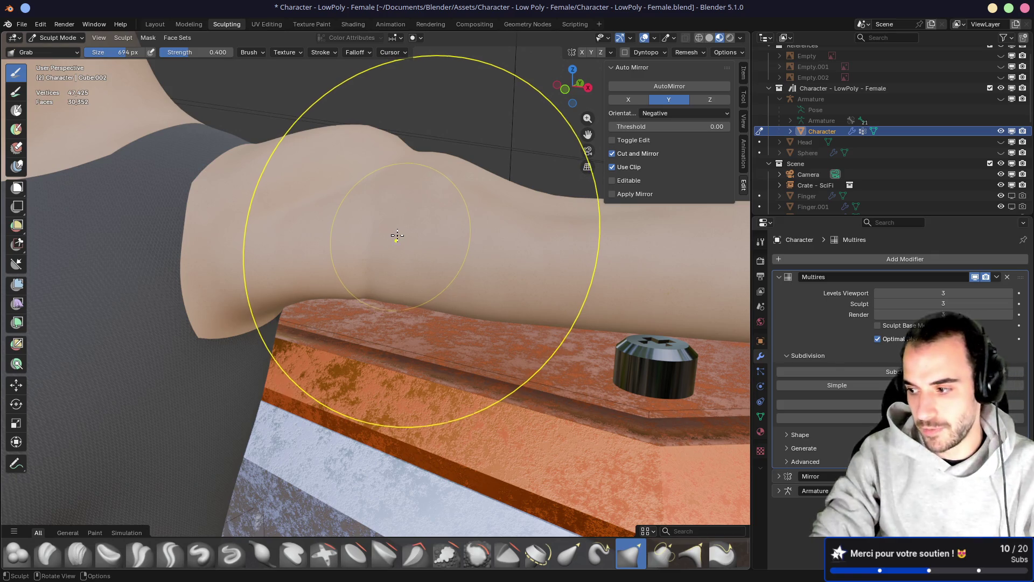
{"action": "mouse_move", "coordinate": [407, 233]}
{"action": "middle_mouse_down"}
{"action": "mouse_move", "coordinate": [384, 240]}
{"action": "mouse_move", "coordinate": [377, 258]}
{"action": "middle_mouse_up"}
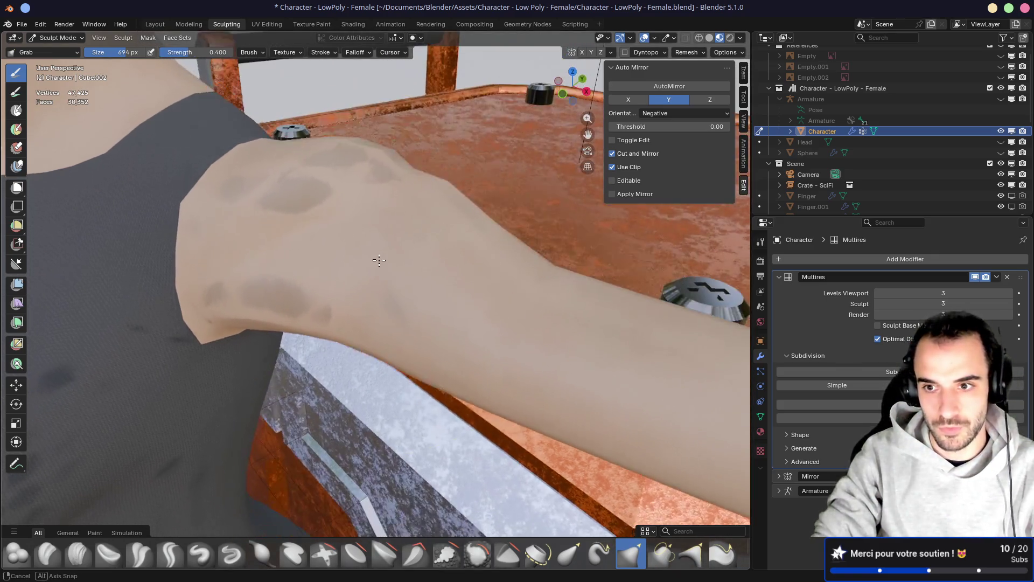
{"action": "left_click", "coordinate": [878, 304]}
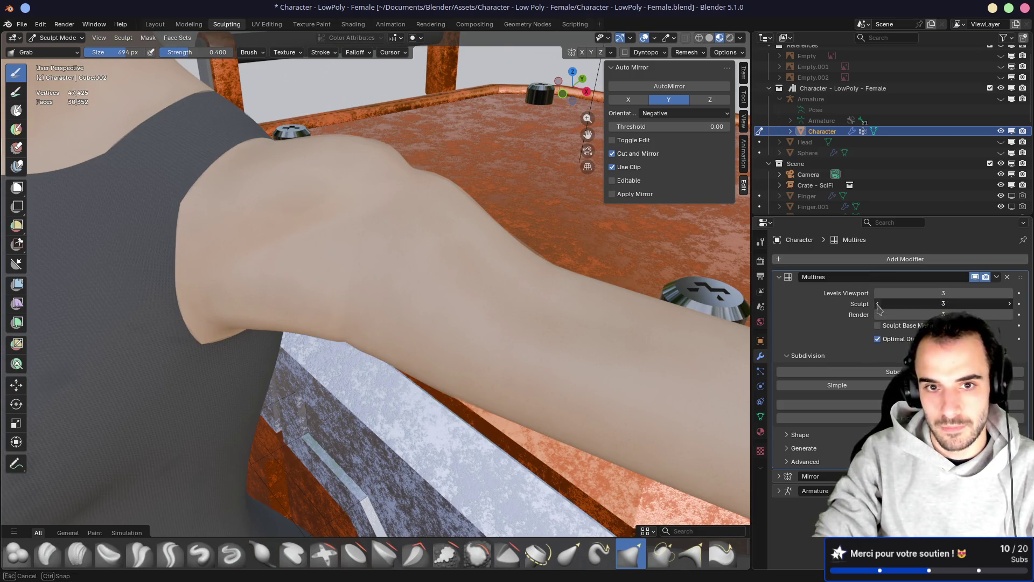
Step the Multires Sculpt level from 2 down to 0, try 3, then settle back at 0
{"action": "mouse_move", "coordinate": [533, 225]}
{"action": "middle_mouse_down"}
{"action": "mouse_move", "coordinate": [518, 253]}
{"action": "mouse_move", "coordinate": [492, 237]}
{"action": "mouse_move", "coordinate": [513, 238]}
{"action": "middle_mouse_up"}
{"action": "left_click", "coordinate": [878, 303]}
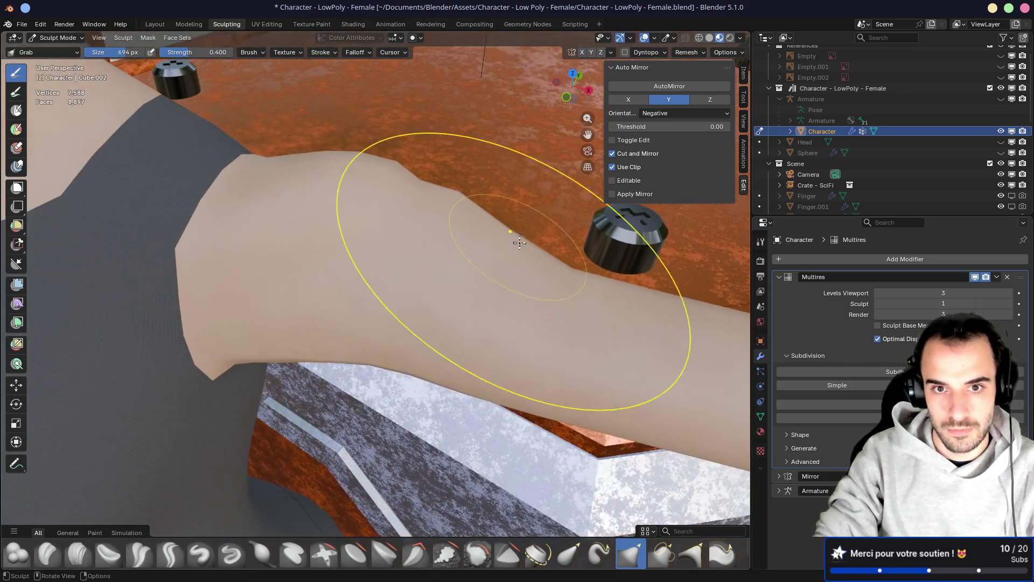
{"action": "left_click", "coordinate": [878, 304]}
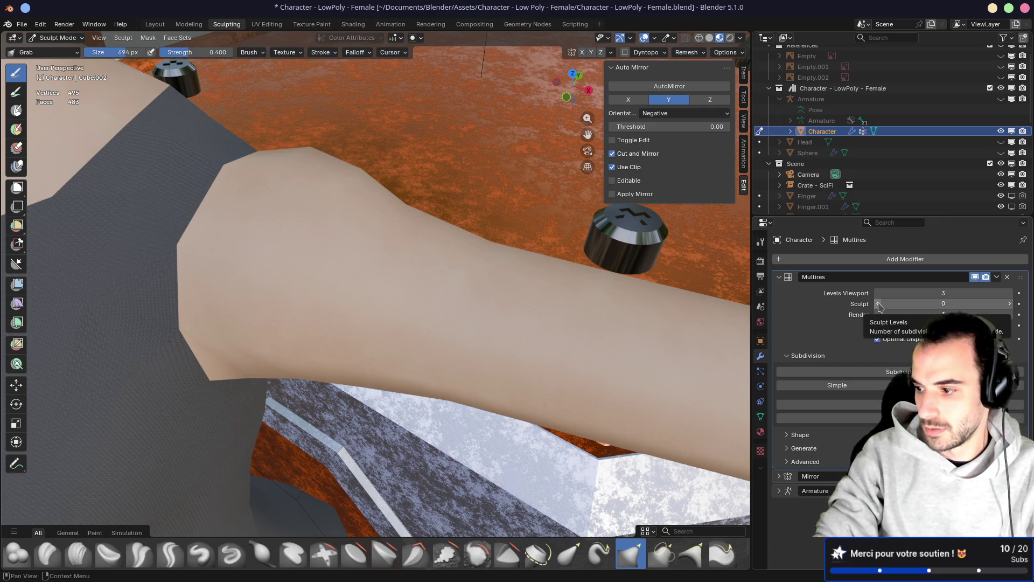
{"action": "left_click", "coordinate": [1011, 304]}
{"action": "left_click", "coordinate": [1010, 303]}
{"action": "left_click", "coordinate": [1010, 304]}
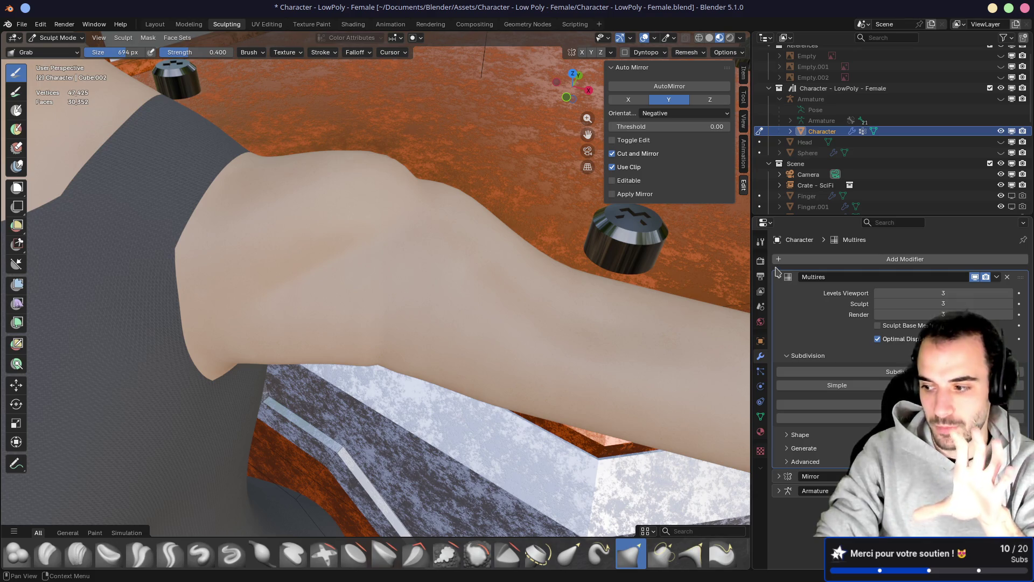
{"action": "left_click", "coordinate": [879, 306]}
{"action": "left_click", "coordinate": [879, 306]}
{"action": "left_click", "coordinate": [879, 306]}
{"action": "middle_click_drag", "start_coordinate": [555, 253], "coordinate": [364, 201]}
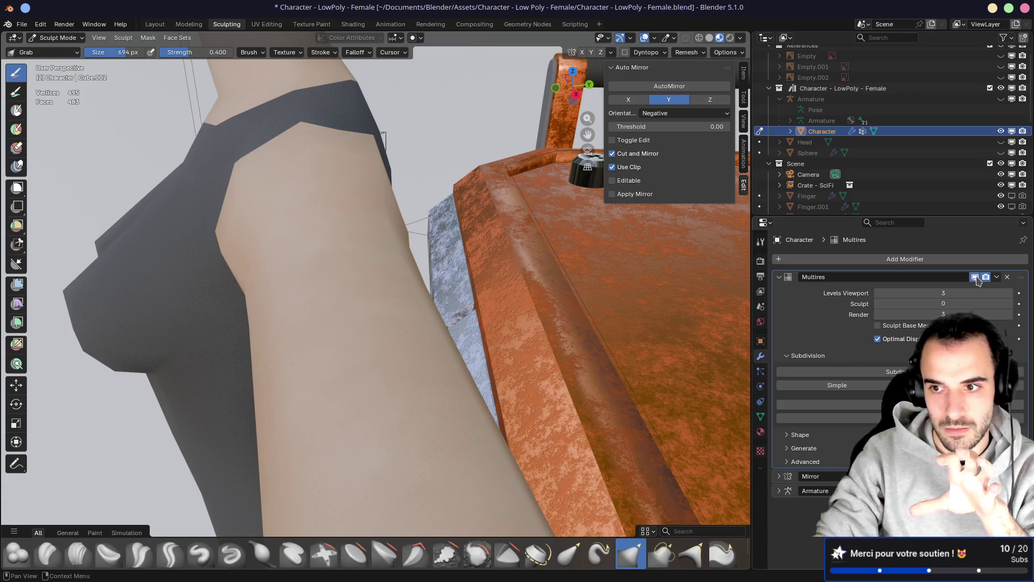
{"action": "middle_click_drag", "start_coordinate": [509, 231], "coordinate": [566, 285]}
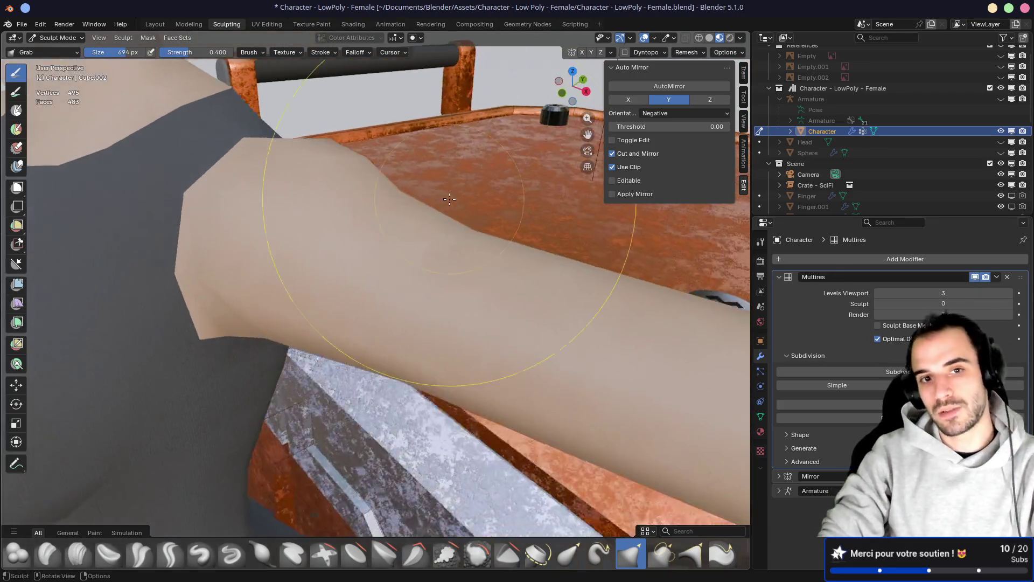
Expand the Multires Advanced, Generate and Shape subpanels and try the Reshape option
{"action": "scroll", "coordinate": [377, 242], "scroll_direction": "up", "scroll_amount": 2}
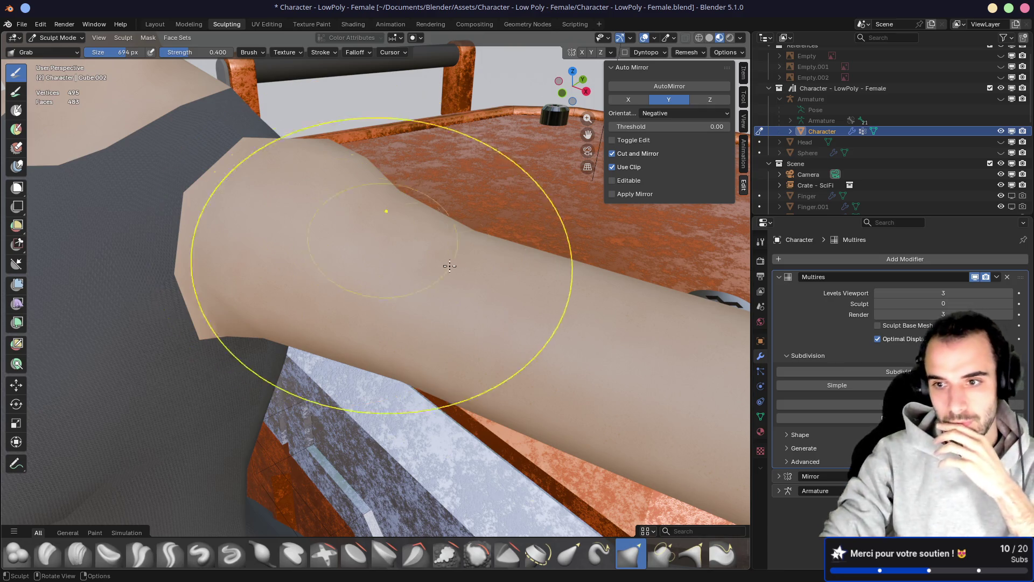
{"action": "left_click", "coordinate": [790, 461]}
{"action": "left_click", "coordinate": [788, 452]}
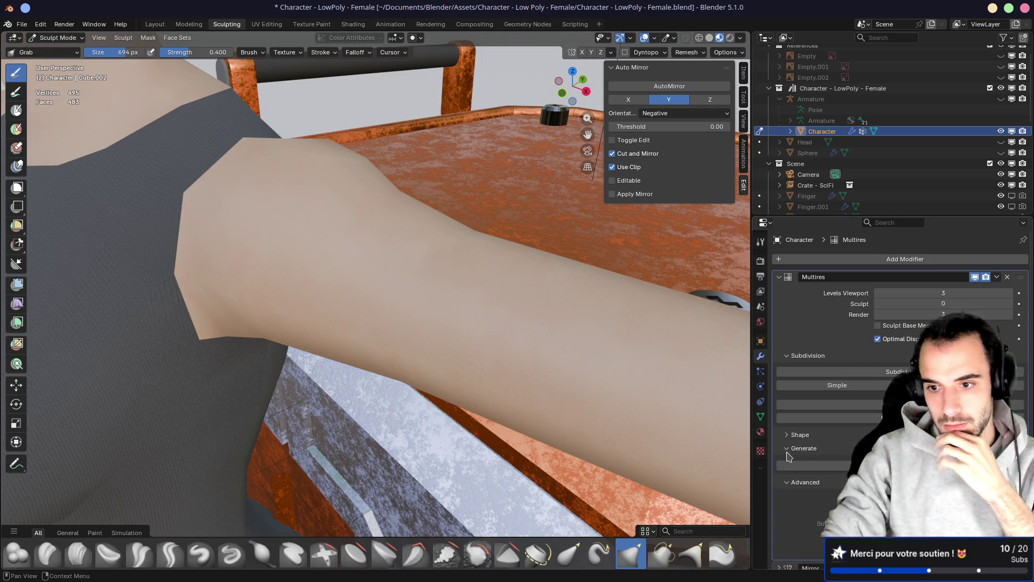
{"action": "left_click", "coordinate": [789, 437]}
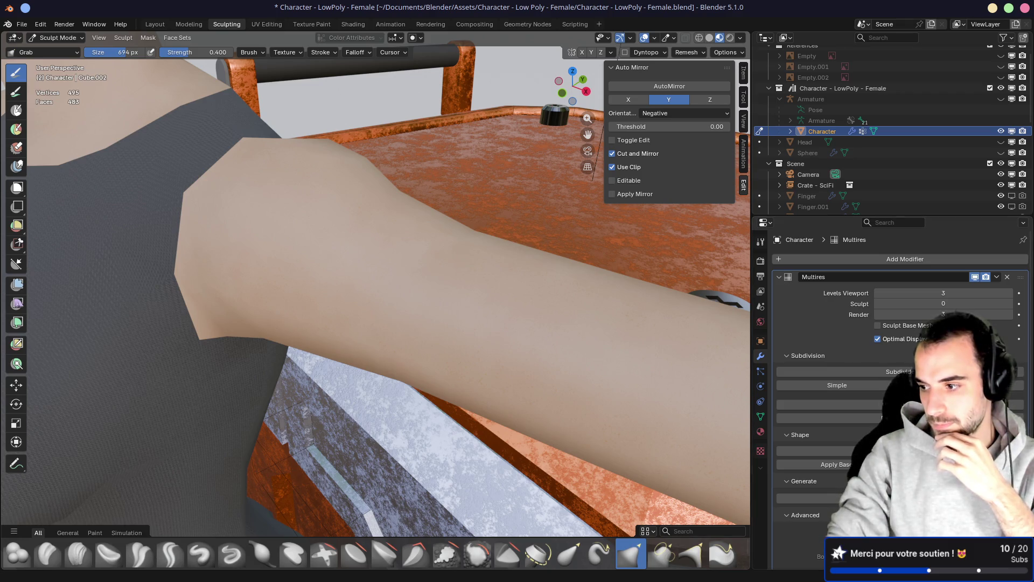
{"action": "middle_click_drag", "start_coordinate": [566, 253], "coordinate": [439, 231]}
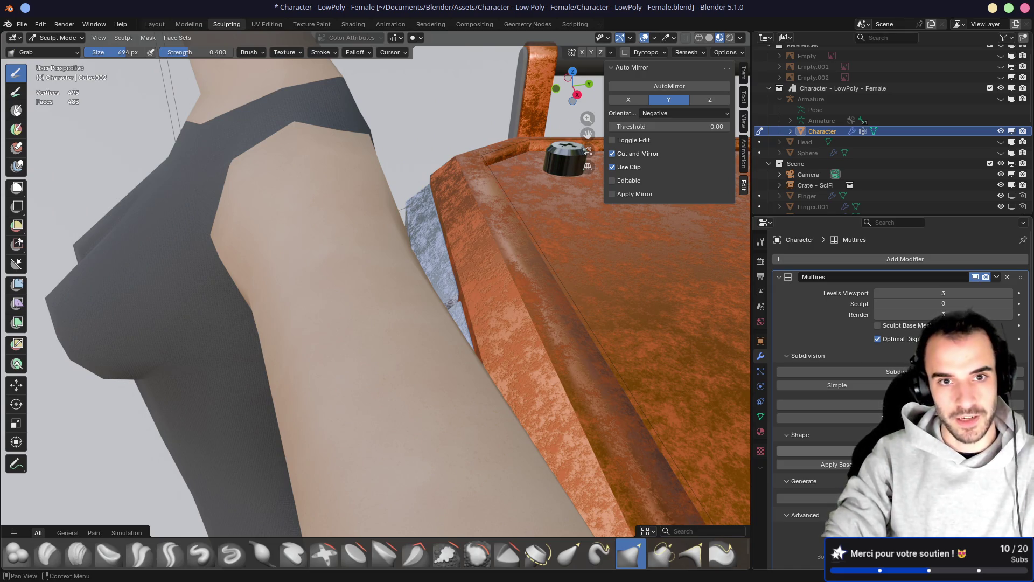
{"action": "left_click", "coordinate": [808, 450]}
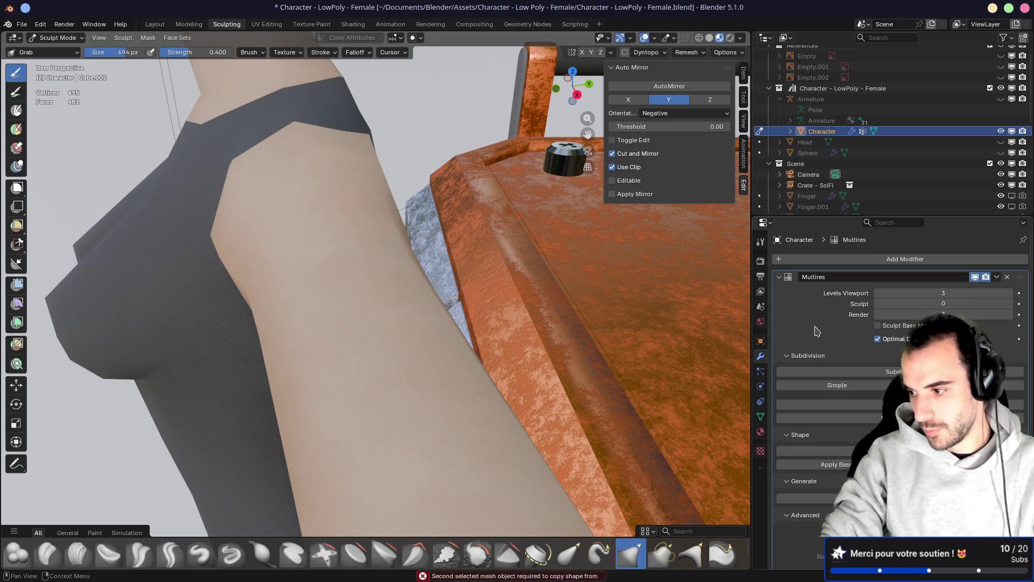
Raise the Multires Sculpt level from 0 to 3, then hide the Multires result in the viewport
{"action": "left_click", "coordinate": [1011, 305]}
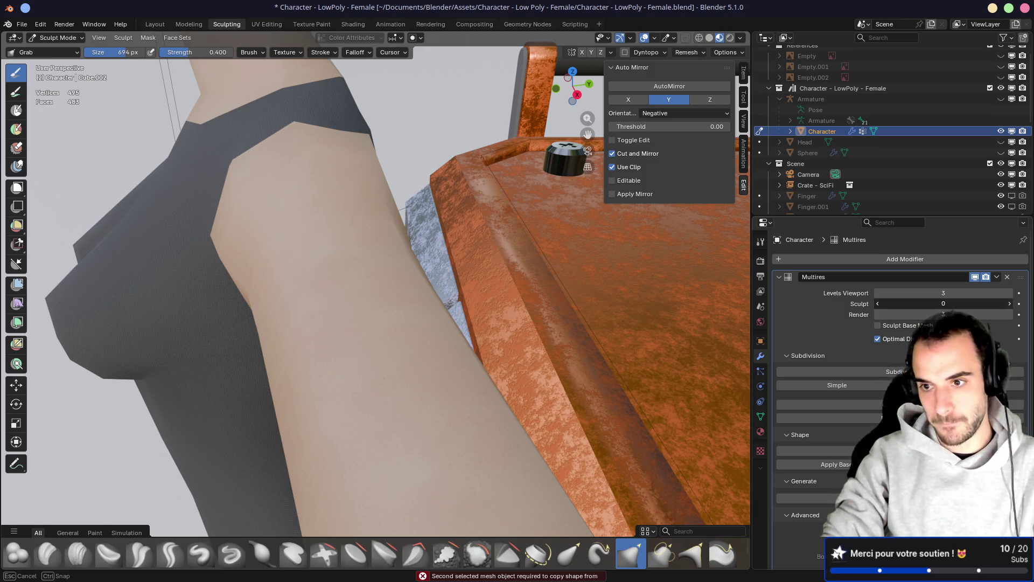
{"action": "left_click", "coordinate": [1011, 305]}
{"action": "left_click", "coordinate": [1010, 305]}
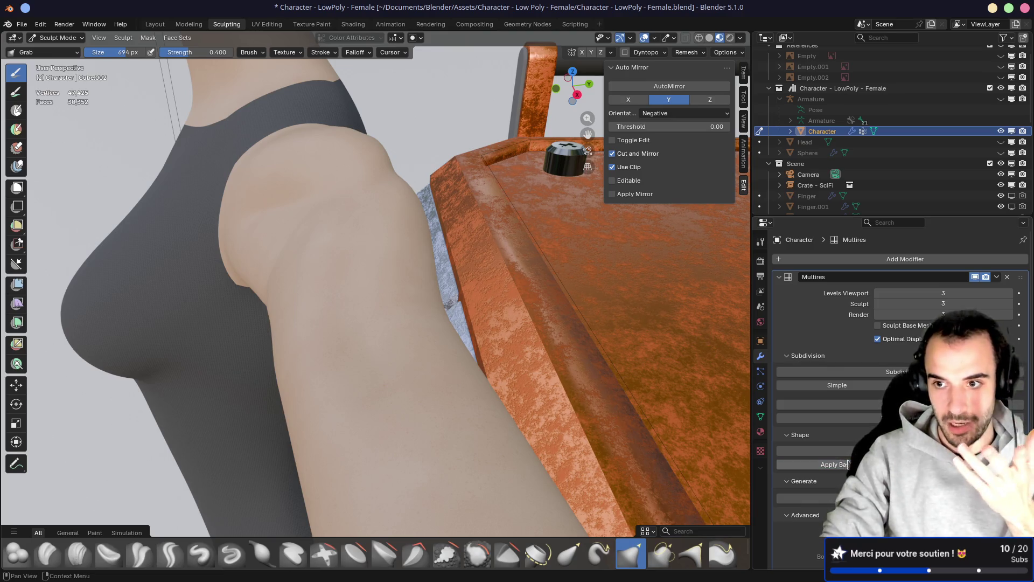
{"action": "left_click", "coordinate": [975, 277]}
{"action": "mouse_move", "coordinate": [431, 301]}
{"action": "middle_mouse_down"}
{"action": "mouse_move", "coordinate": [476, 291]}
{"action": "mouse_move", "coordinate": [331, 247]}
{"action": "mouse_move", "coordinate": [519, 248]}
{"action": "mouse_move", "coordinate": [334, 251]}
{"action": "mouse_move", "coordinate": [371, 252]}
{"action": "mouse_move", "coordinate": [381, 231]}
{"action": "mouse_move", "coordinate": [256, 236]}
{"action": "mouse_move", "coordinate": [330, 225]}
{"action": "mouse_move", "coordinate": [541, 246]}
{"action": "middle_mouse_up"}
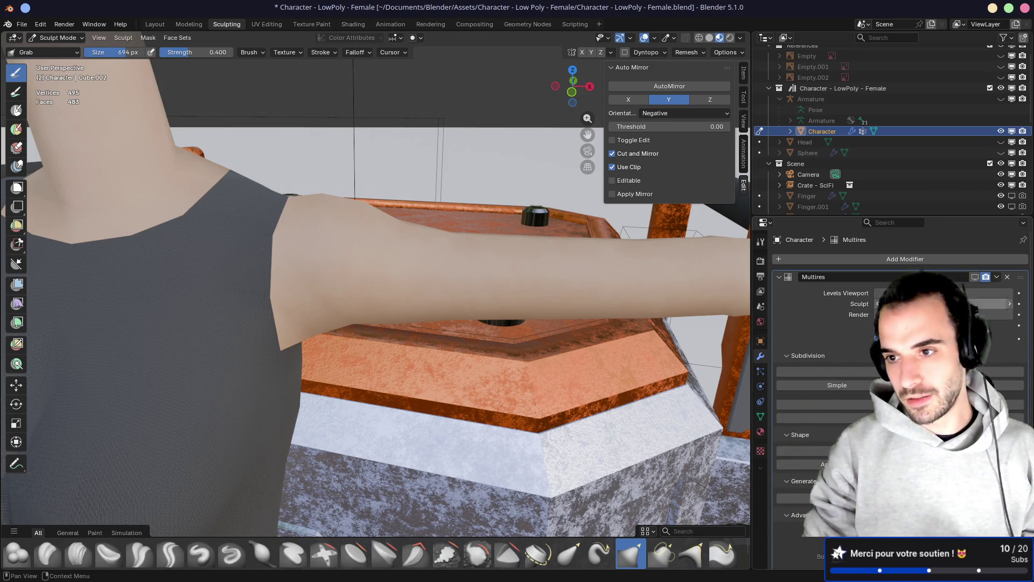
Delete the Multires modifier from the body's modifier stack
{"action": "left_click", "coordinate": [1007, 277]}
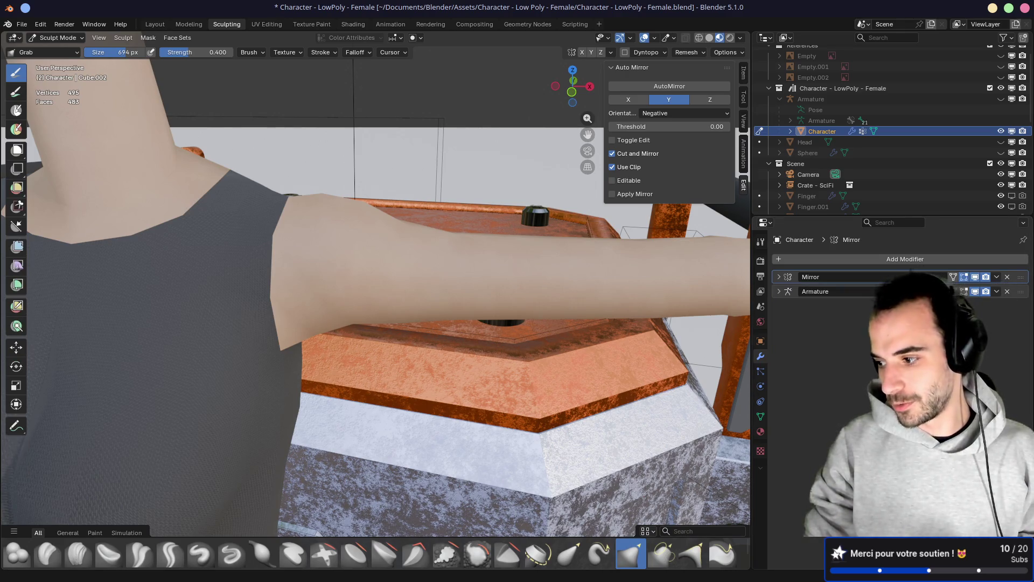
Zoom out and orbit to view the whole character and crate from the left
{"action": "middle_click_drag", "start_coordinate": [410, 302], "coordinate": [438, 265]}
{"action": "scroll", "coordinate": [481, 335], "scroll_direction": "down", "scroll_amount": 5}
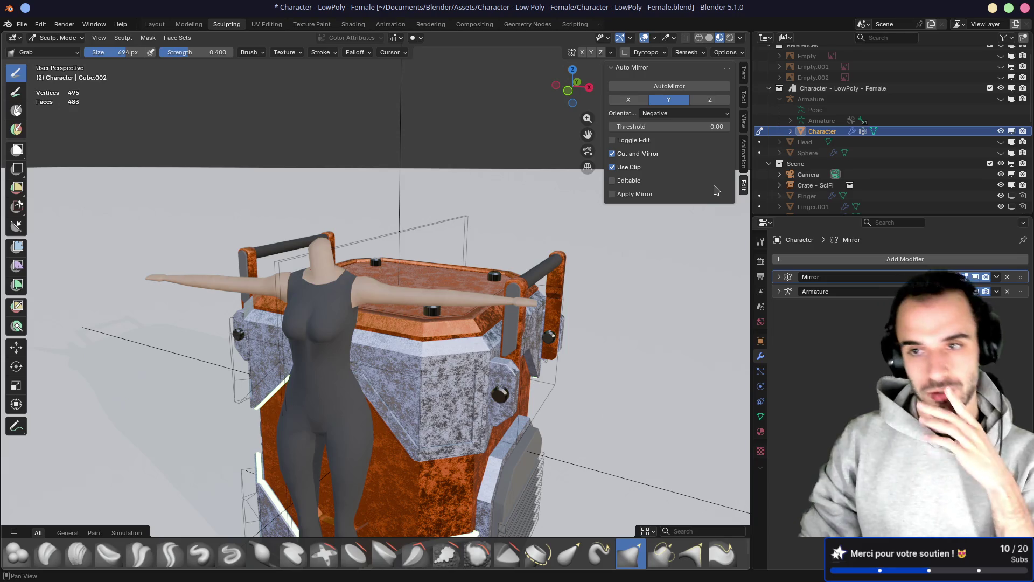
{"action": "middle_click_drag", "start_coordinate": [555, 177], "coordinate": [368, 222]}
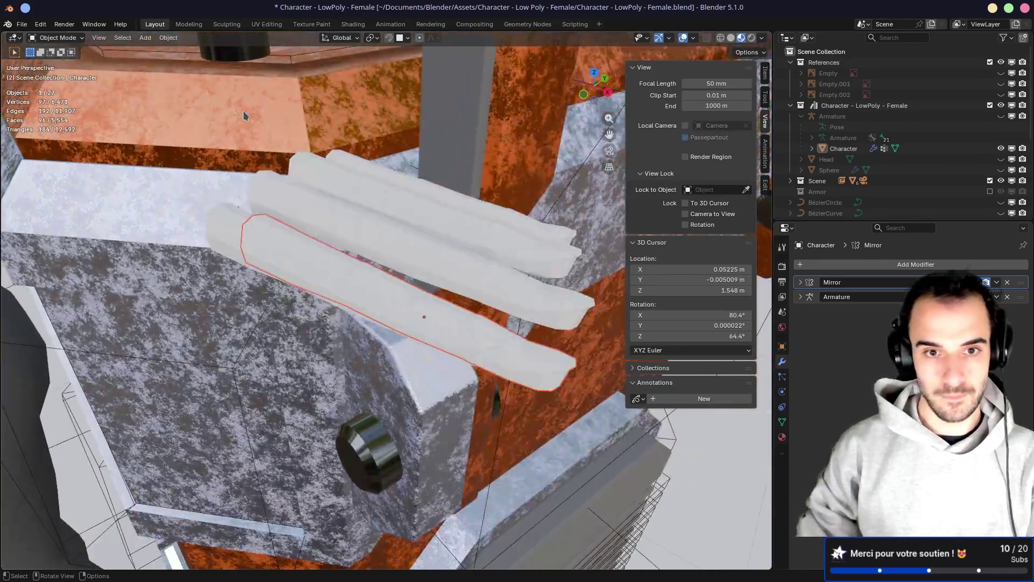
Select the Finger.004 piece and zoom in to inspect it
{"action": "middle_click_drag", "start_coordinate": [244, 114], "coordinate": [441, 231]}
{"action": "scroll", "coordinate": [852, 156], "scroll_direction": "down", "scroll_amount": 3}
{"action": "scroll", "coordinate": [851, 156], "scroll_direction": "up", "scroll_amount": 3}
{"action": "mouse_move", "coordinate": [603, 227]}
{"action": "middle_mouse_down"}
{"action": "mouse_move", "coordinate": [477, 261]}
{"action": "mouse_move", "coordinate": [516, 235]}
{"action": "mouse_move", "coordinate": [538, 276]}
{"action": "mouse_move", "coordinate": [351, 314]}
{"action": "mouse_move", "coordinate": [301, 296]}
{"action": "middle_mouse_up"}
{"action": "left_click", "coordinate": [592, 263]}
{"action": "scroll", "coordinate": [203, 291], "scroll_direction": "up", "scroll_amount": 5}
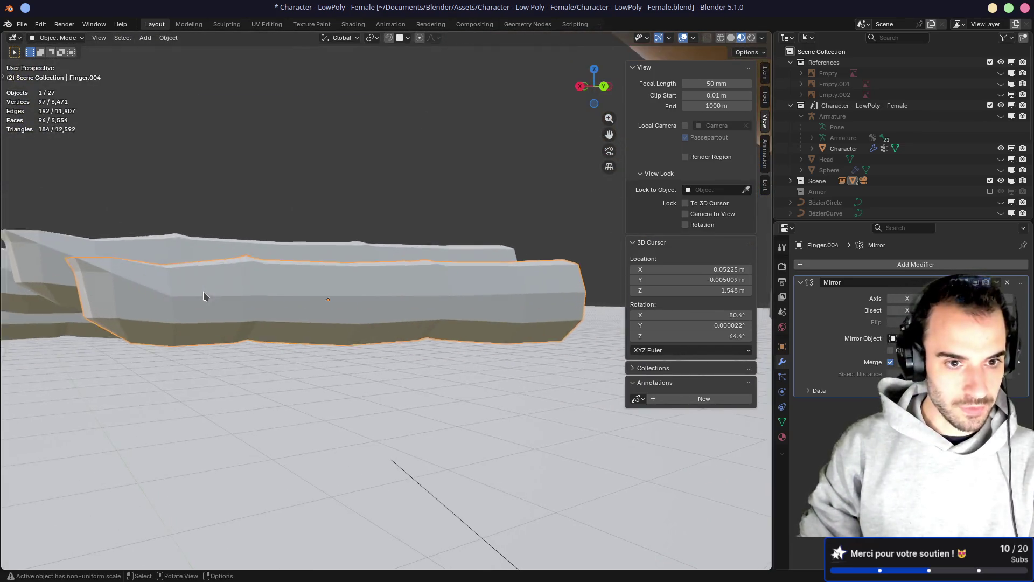
{"action": "mouse_move", "coordinate": [199, 259]}
{"action": "middle_mouse_down"}
{"action": "mouse_move", "coordinate": [363, 286]}
{"action": "mouse_move", "coordinate": [475, 282]}
{"action": "mouse_move", "coordinate": [471, 300]}
{"action": "mouse_move", "coordinate": [351, 309]}
{"action": "mouse_move", "coordinate": [376, 328]}
{"action": "mouse_move", "coordinate": [225, 290]}
{"action": "middle_mouse_up"}
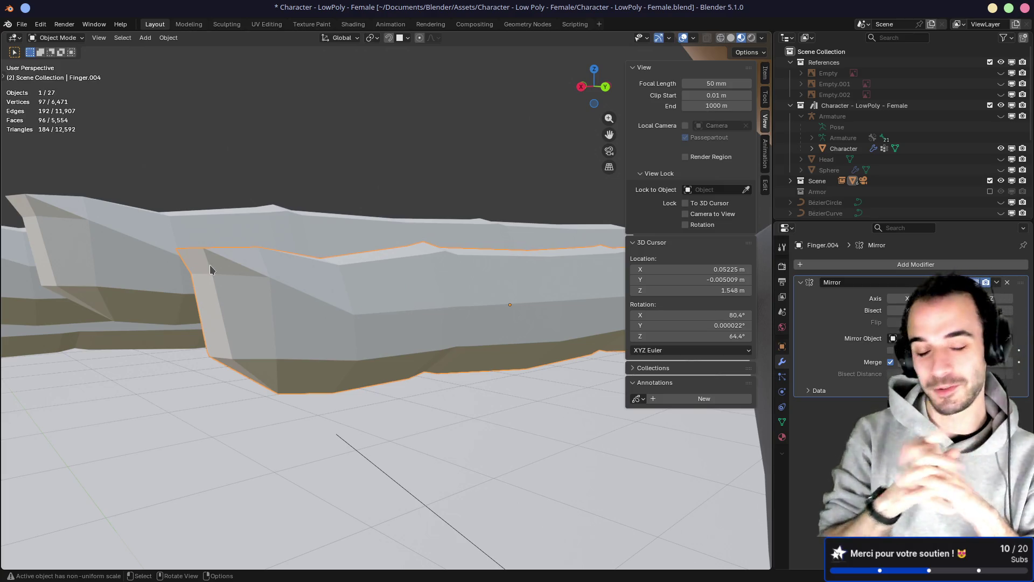
Zoom out, select the Character body and put it into Edit Mode to show its wireframe
{"action": "scroll", "coordinate": [210, 268], "scroll_direction": "down", "scroll_amount": 4}
{"action": "mouse_move", "coordinate": [287, 222]}
{"action": "middle_mouse_down"}
{"action": "mouse_move", "coordinate": [361, 277]}
{"action": "mouse_move", "coordinate": [449, 283]}
{"action": "middle_mouse_up"}
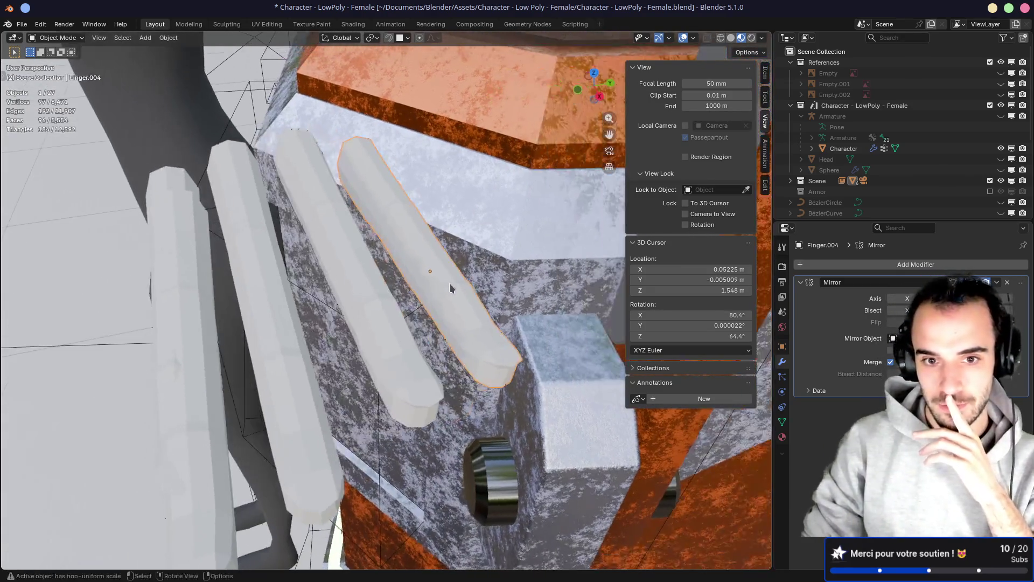
{"action": "scroll", "coordinate": [454, 273], "scroll_direction": "down", "scroll_amount": 3}
{"action": "scroll", "coordinate": [453, 273], "scroll_direction": "down", "scroll_amount": 2}
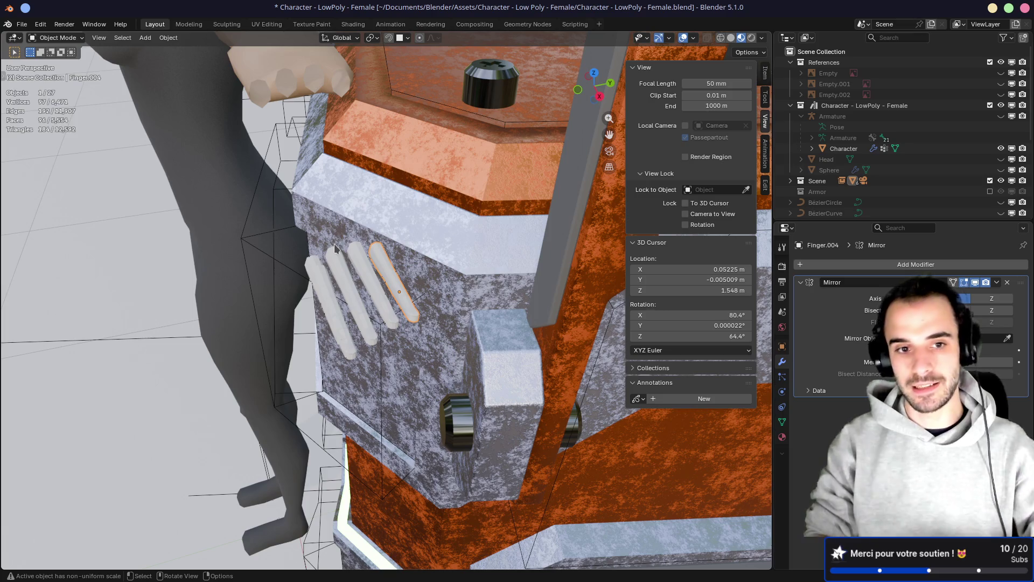
{"action": "scroll", "coordinate": [334, 243], "scroll_direction": "down", "scroll_amount": 5}
{"action": "mouse_move", "coordinate": [334, 244]}
{"action": "middle_mouse_down"}
{"action": "mouse_move", "coordinate": [196, 275]}
{"action": "mouse_move", "coordinate": [444, 190]}
{"action": "mouse_move", "coordinate": [365, 292]}
{"action": "middle_mouse_up"}
{"action": "left_click", "coordinate": [197, 276]}
{"action": "key", "text": "Tab"}
{"action": "scroll", "coordinate": [197, 275], "scroll_direction": "up", "scroll_amount": 3}
{"action": "scroll", "coordinate": [377, 269], "scroll_direction": "down", "scroll_amount": 3}
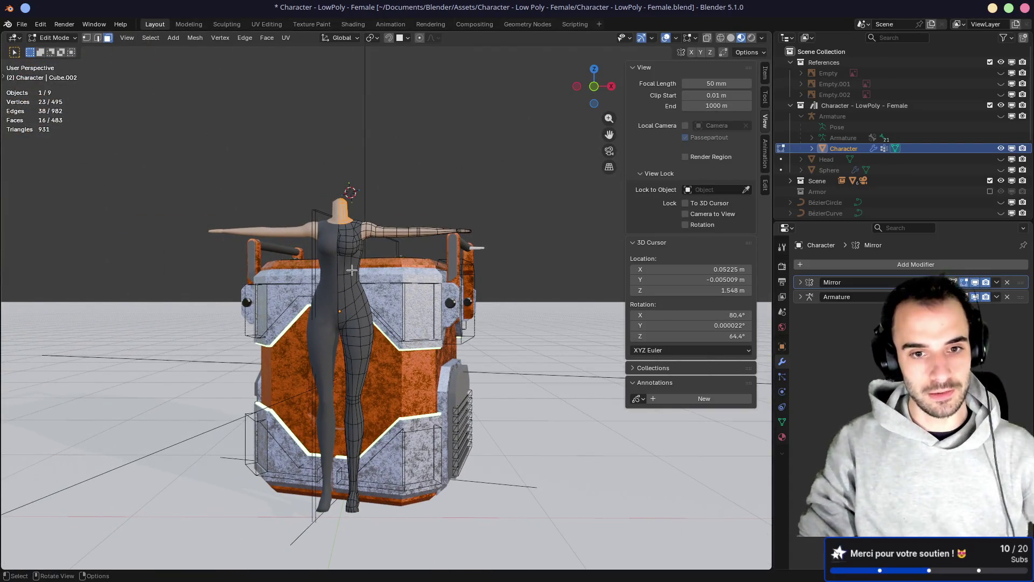
Orbit and zoom around the character's legs in Edit Mode
{"action": "middle_click_drag", "start_coordinate": [355, 310], "coordinate": [370, 320]}
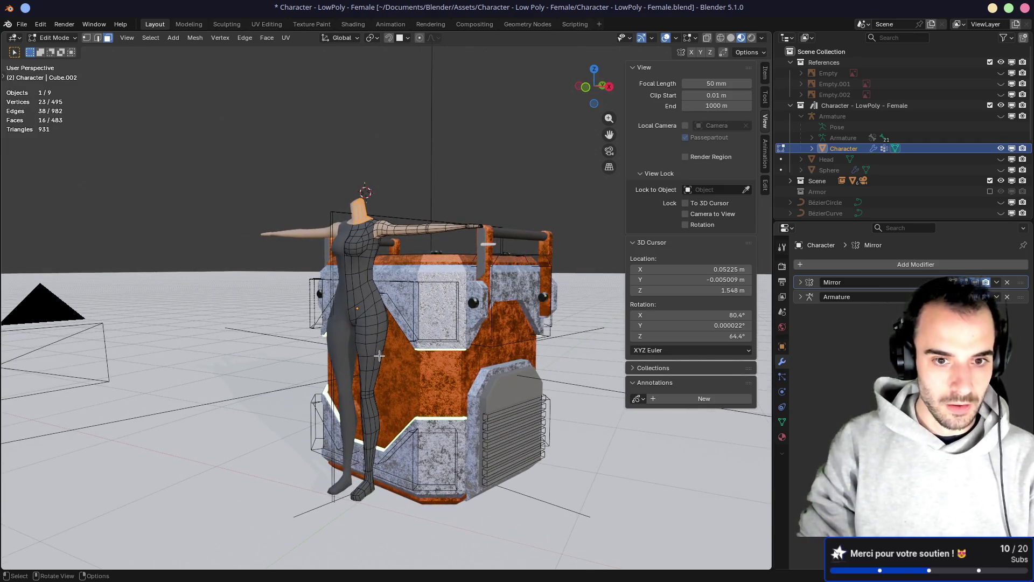
{"action": "middle_click_drag", "start_coordinate": [372, 356], "coordinate": [423, 273]}
{"action": "scroll", "coordinate": [402, 311], "scroll_direction": "up", "scroll_amount": 4}
{"action": "scroll", "coordinate": [418, 286], "scroll_direction": "up", "scroll_amount": 3}
{"action": "scroll", "coordinate": [422, 274], "scroll_direction": "up", "scroll_amount": 2}
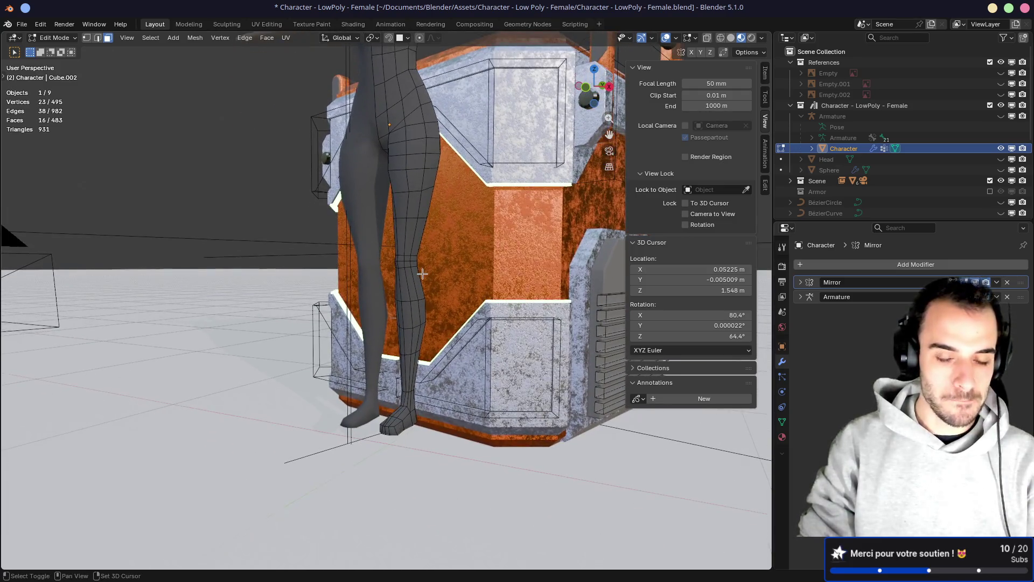
{"action": "key", "text": "shift"}
{"action": "scroll", "coordinate": [423, 274], "scroll_direction": "down", "scroll_amount": 3}
Toggle the body between Object and Edit Mode and save Character - LowPoly - Female.blend
{"action": "key", "text": "Tab"}
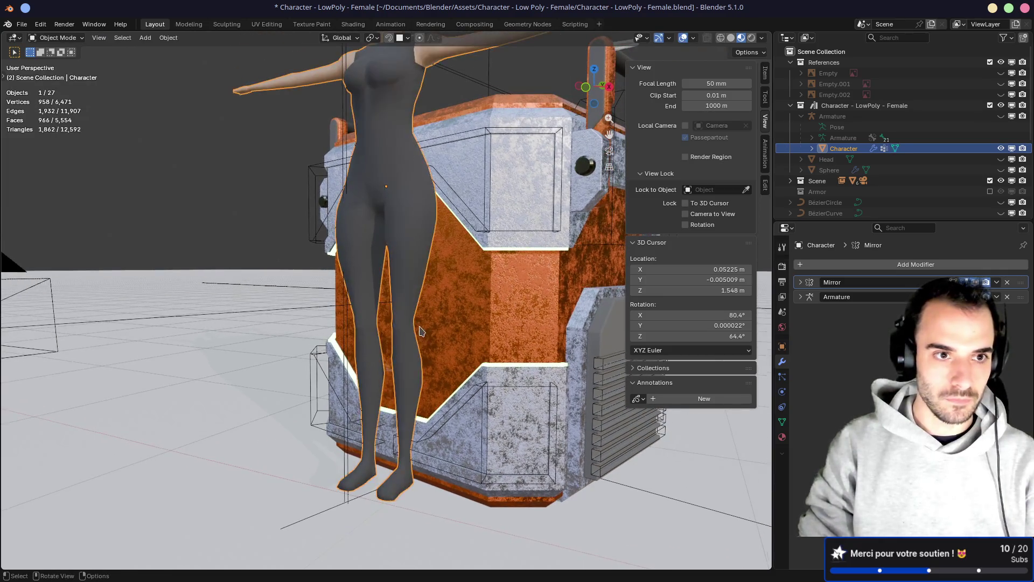
{"action": "middle_click_drag", "start_coordinate": [408, 231], "coordinate": [396, 220]}
{"action": "key", "text": "Tab"}
{"action": "key", "text": "Tab"}
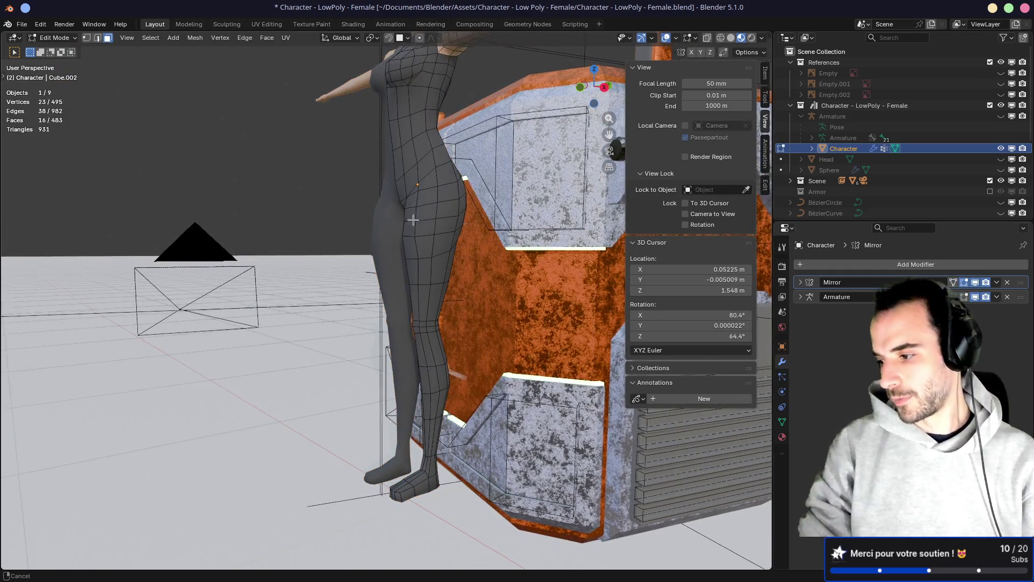
{"action": "scroll", "coordinate": [399, 243], "scroll_direction": "down", "scroll_amount": 4}
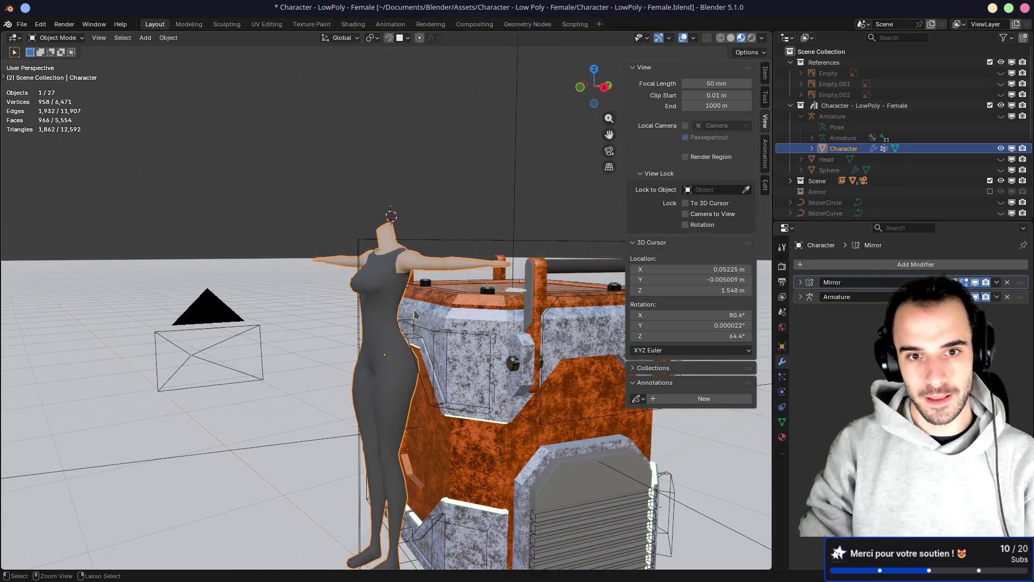
{"action": "key", "text": "ctrl+s"}
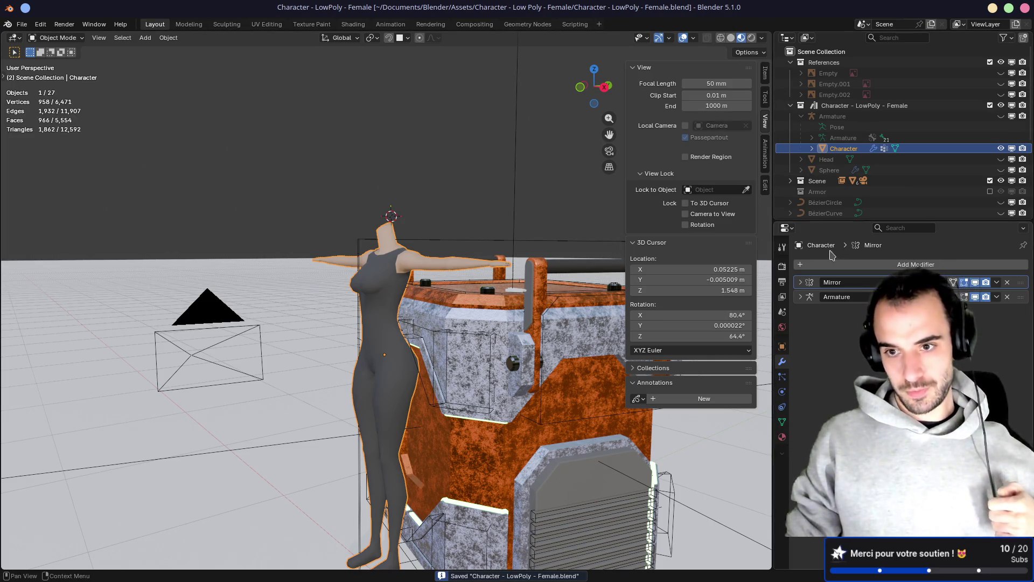
Set the Armature to Pose Position and make the Armor collection visible
{"action": "left_click", "coordinate": [825, 116]}
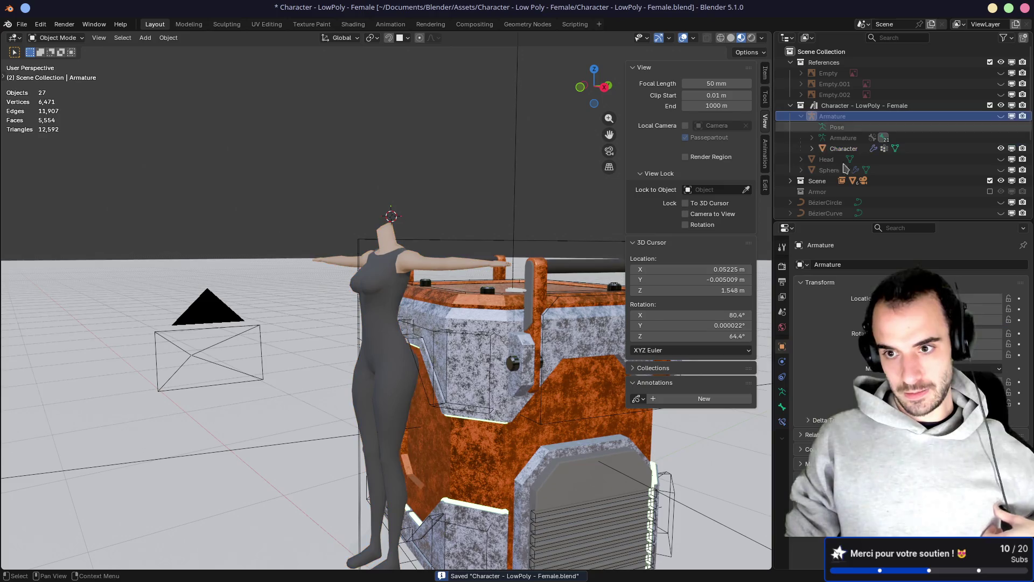
{"action": "left_click", "coordinate": [782, 392]}
{"action": "left_click", "coordinate": [841, 298]}
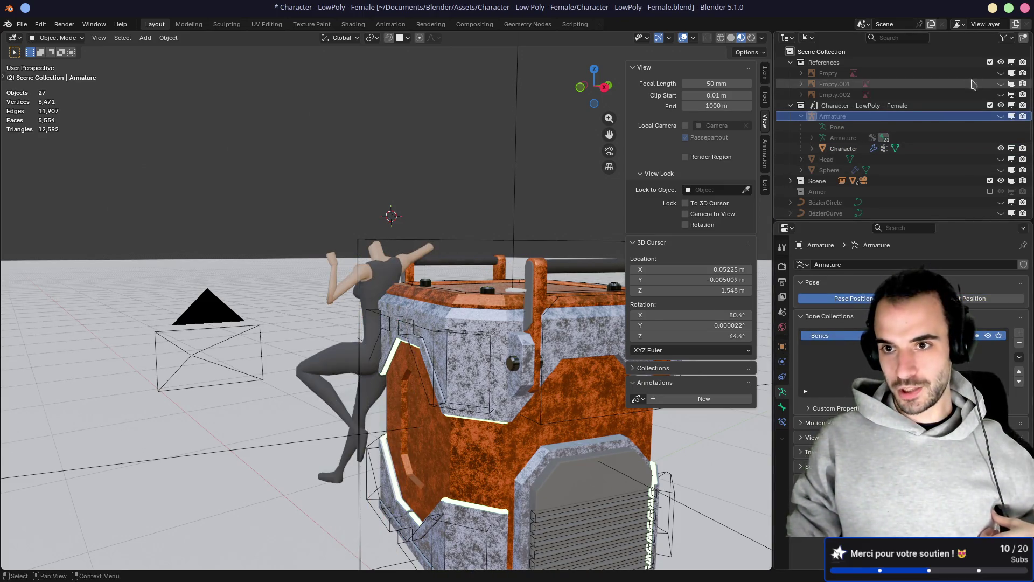
{"action": "left_click", "coordinate": [791, 62]}
{"action": "left_click", "coordinate": [990, 160]}
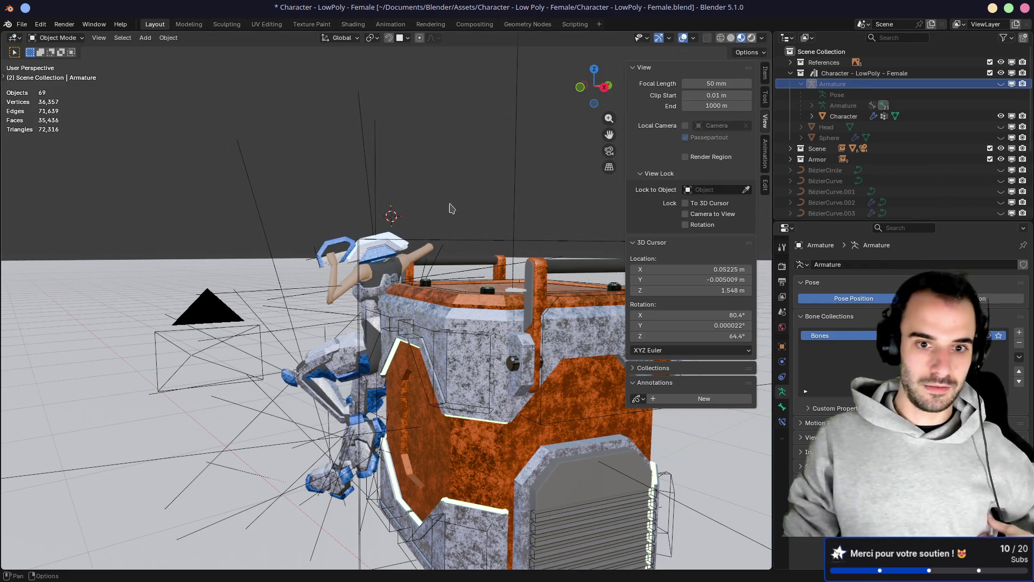
Switch the viewport to Rendered shading with overlays and navigation gizmos hidden
{"action": "left_click", "coordinate": [751, 38]}
{"action": "middle_click_drag", "start_coordinate": [323, 230], "coordinate": [463, 232]}
{"action": "scroll", "coordinate": [463, 232], "scroll_direction": "up", "scroll_amount": 4}
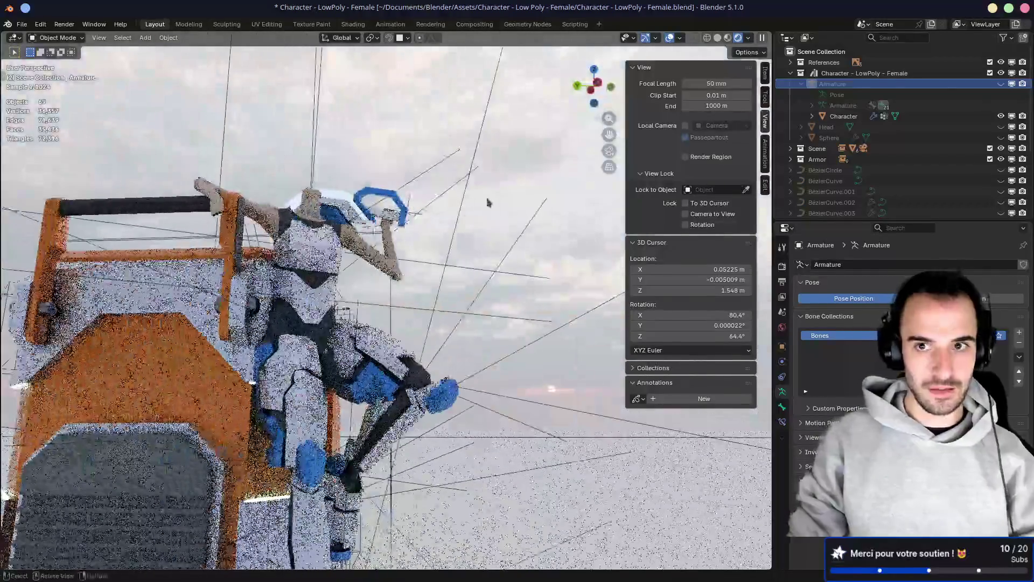
{"action": "left_click", "coordinate": [670, 37]}
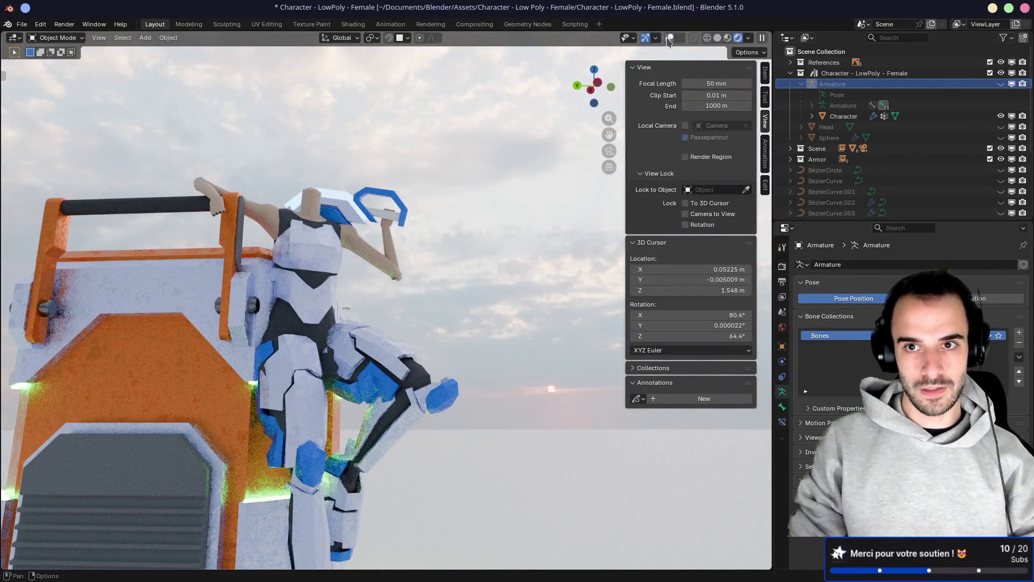
{"action": "left_click", "coordinate": [646, 37]}
{"action": "middle_click_drag", "start_coordinate": [419, 244], "coordinate": [457, 174]}
{"action": "scroll", "coordinate": [463, 175], "scroll_direction": "down", "scroll_amount": 6}
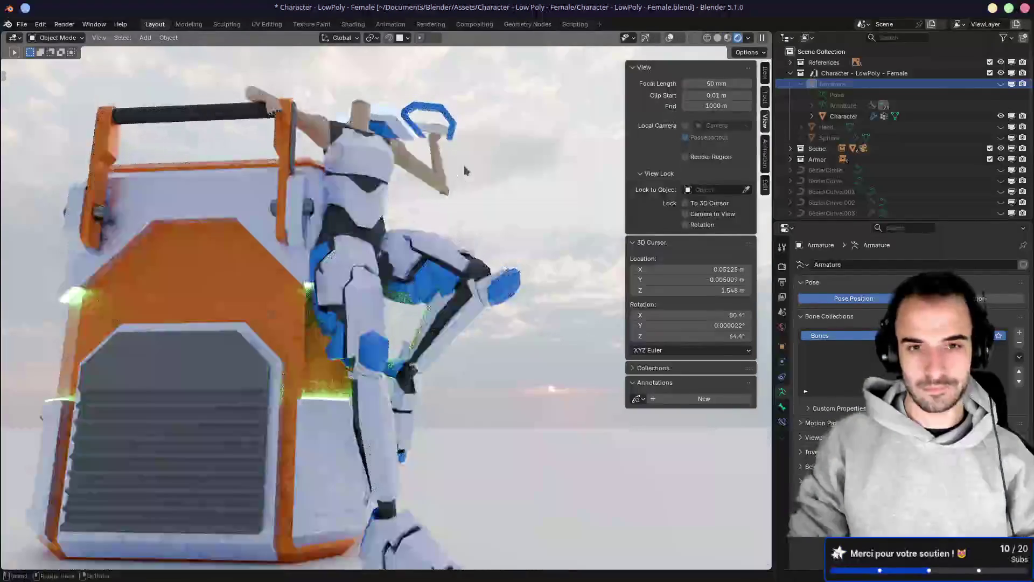